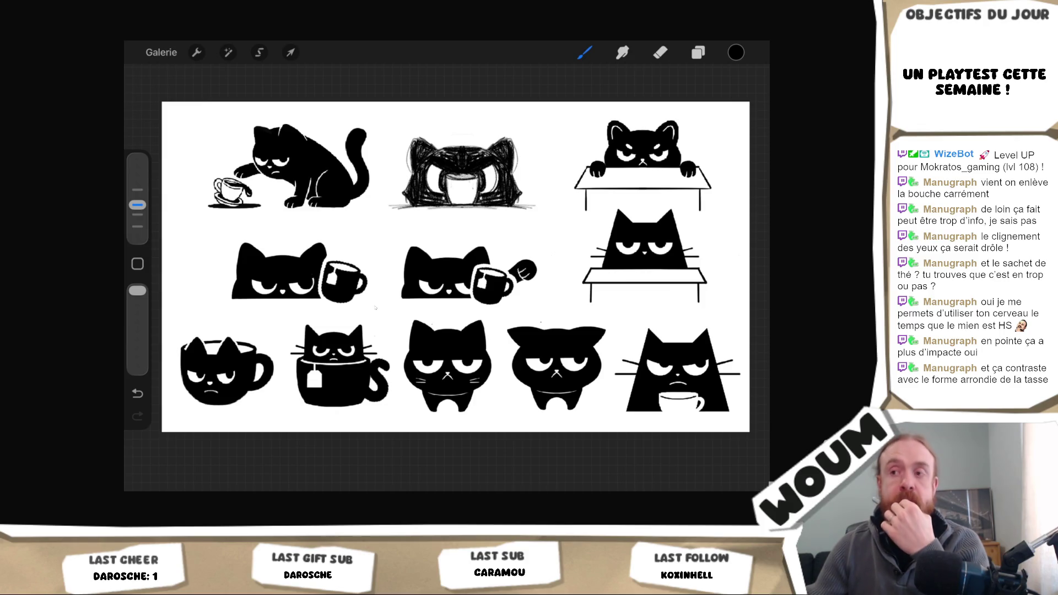
# Step: Toggle Procreate's full-screen canvas view on, then bring the interface back
pyautogui.hotkey('ctrl', 'f')
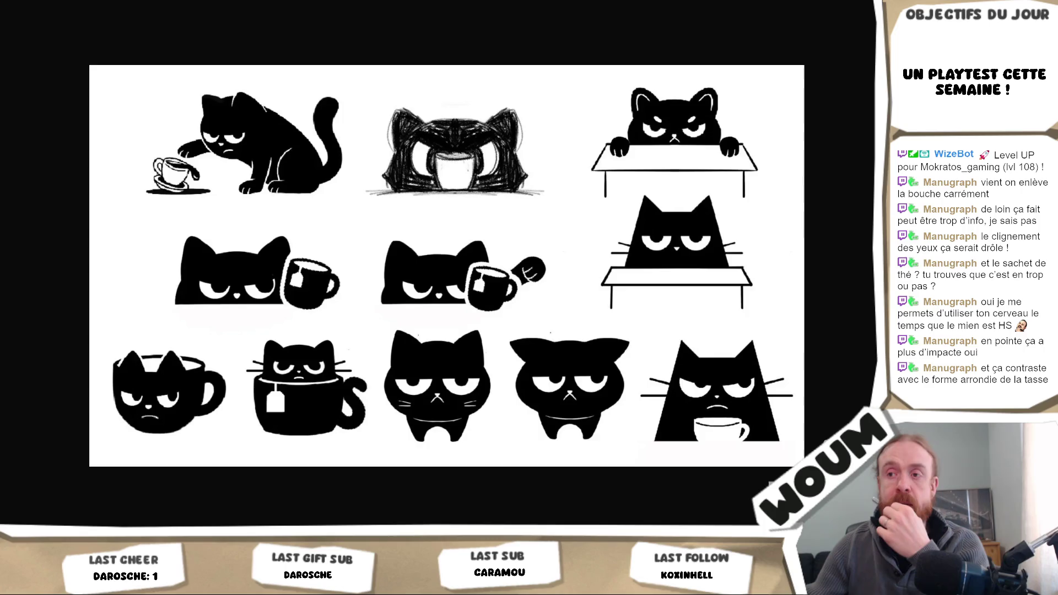
pyautogui.hotkey('ctrl', 'f')
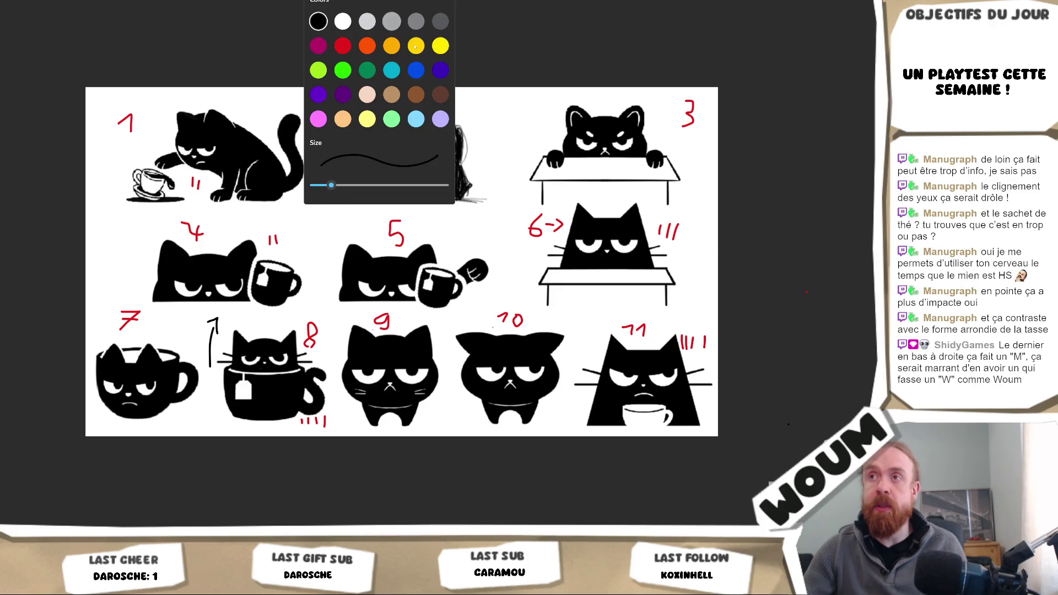
# Step: In teal, try an M around cat 11, undo it, then draw a W beside cat 6
pyautogui.click(393, 71)
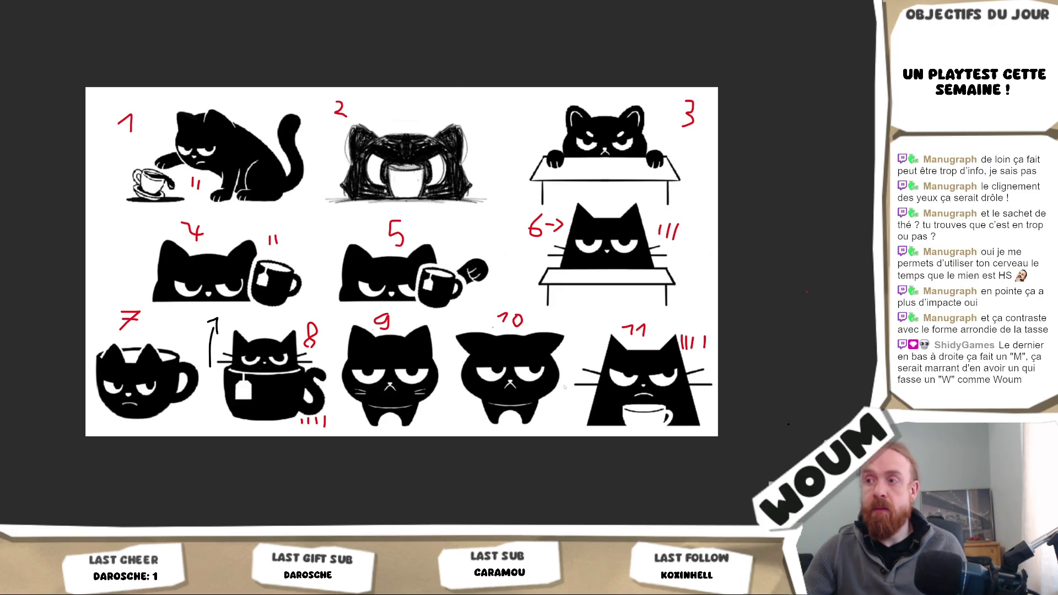
pyautogui.moveTo(577, 412)
pyautogui.mouseDown()
pyautogui.moveTo(621, 307)
pyautogui.moveTo(639, 325)
pyautogui.moveTo(692, 303)
pyautogui.moveTo(716, 410)
pyautogui.mouseUp()
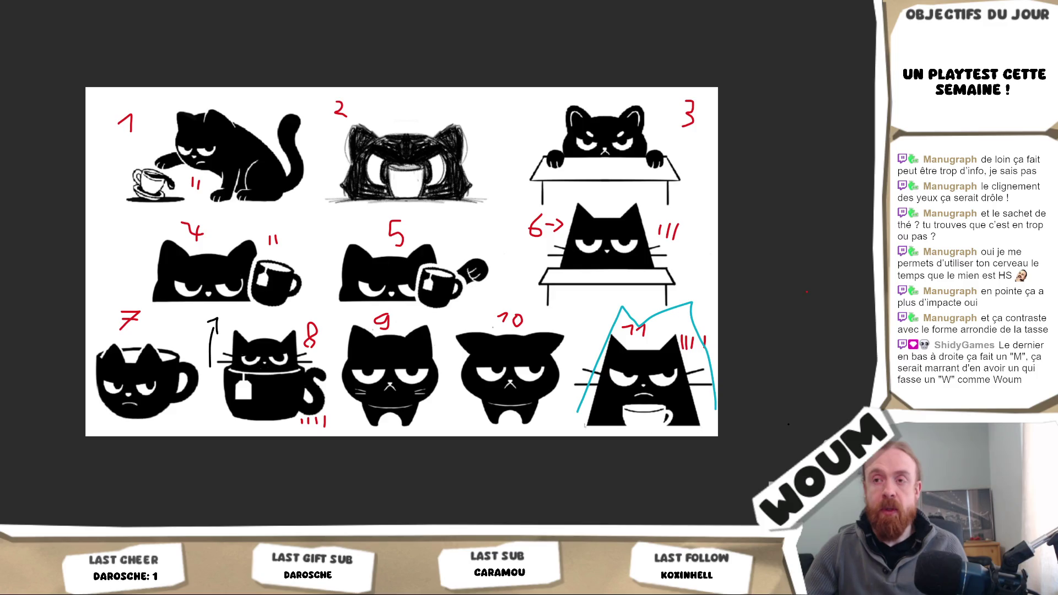
pyautogui.hotkey('ctrl', 'z')
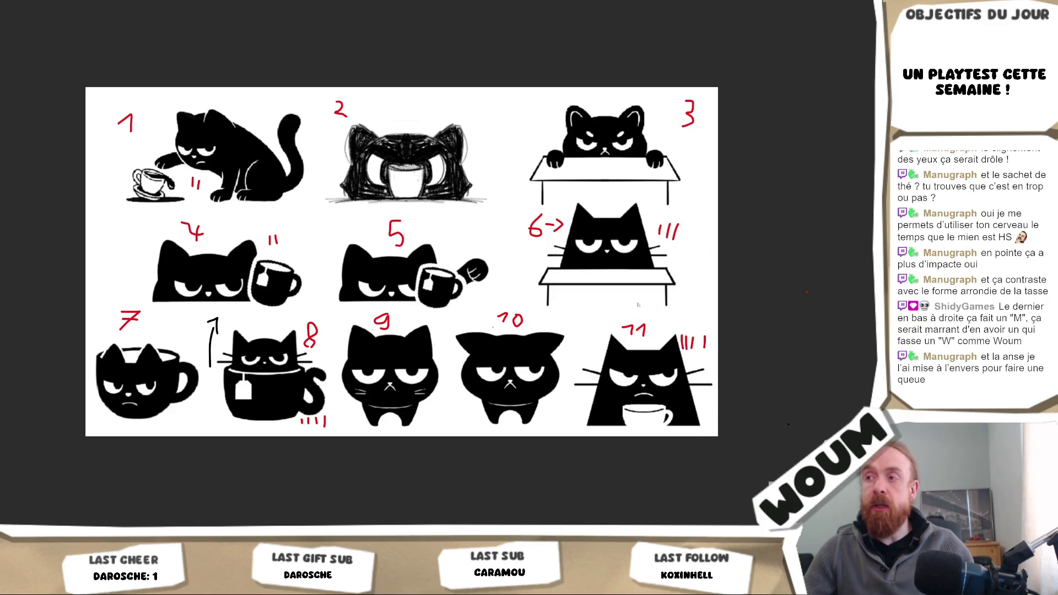
pyautogui.moveTo(671, 283)
pyautogui.mouseDown()
pyautogui.moveTo(674, 313)
pyautogui.moveTo(686, 300)
pyautogui.moveTo(691, 313)
pyautogui.moveTo(710, 282)
pyautogui.mouseUp()
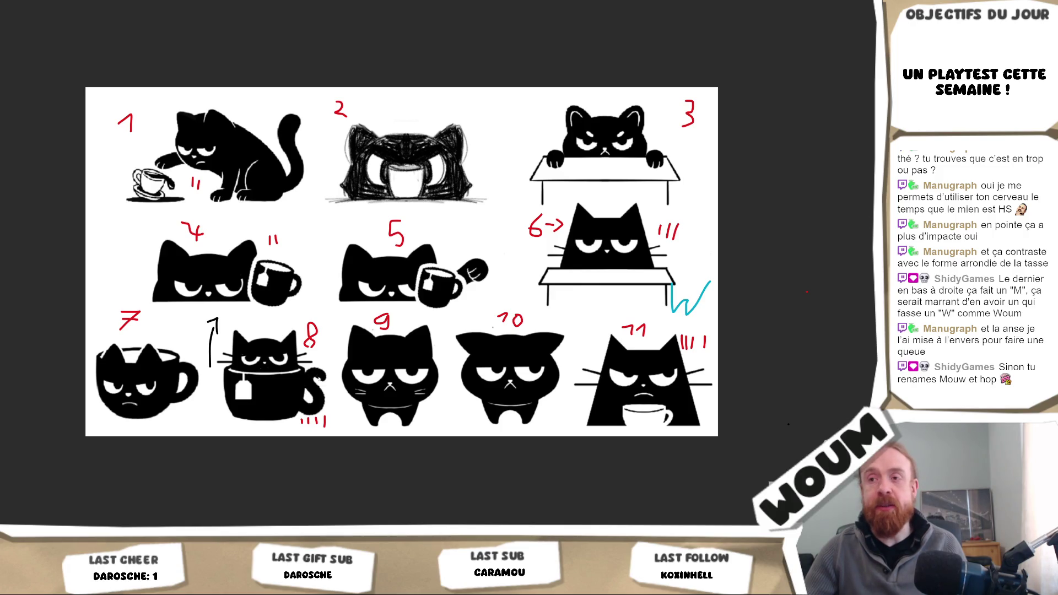
pyautogui.moveTo(306, 374)
pyautogui.mouseDown()
pyautogui.moveTo(318, 373)
pyautogui.moveTo(307, 409)
pyautogui.moveTo(318, 416)
pyautogui.mouseUp()
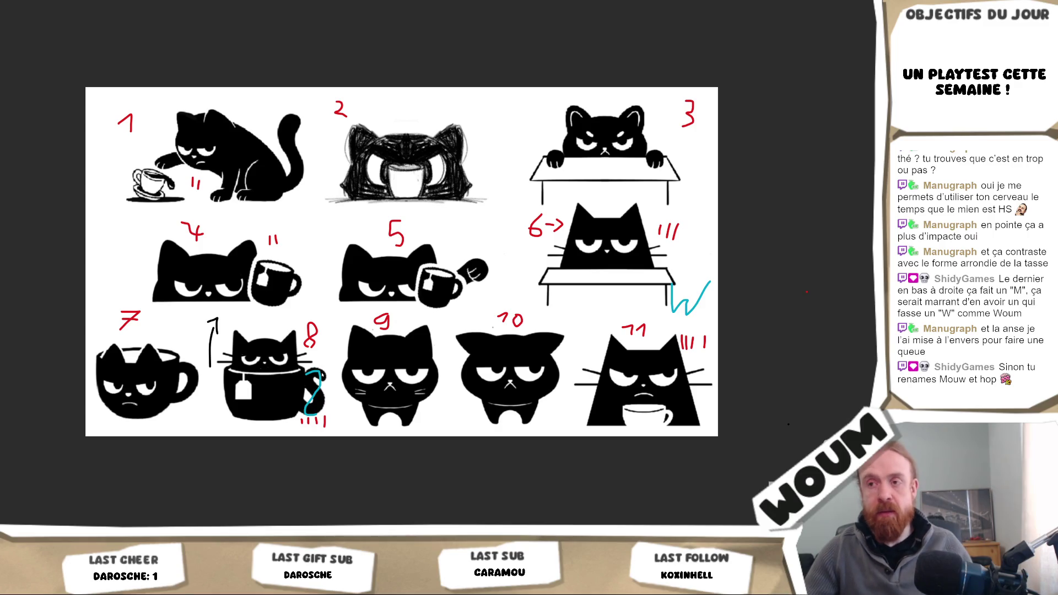
pyautogui.hotkey('ctrl', 'z')
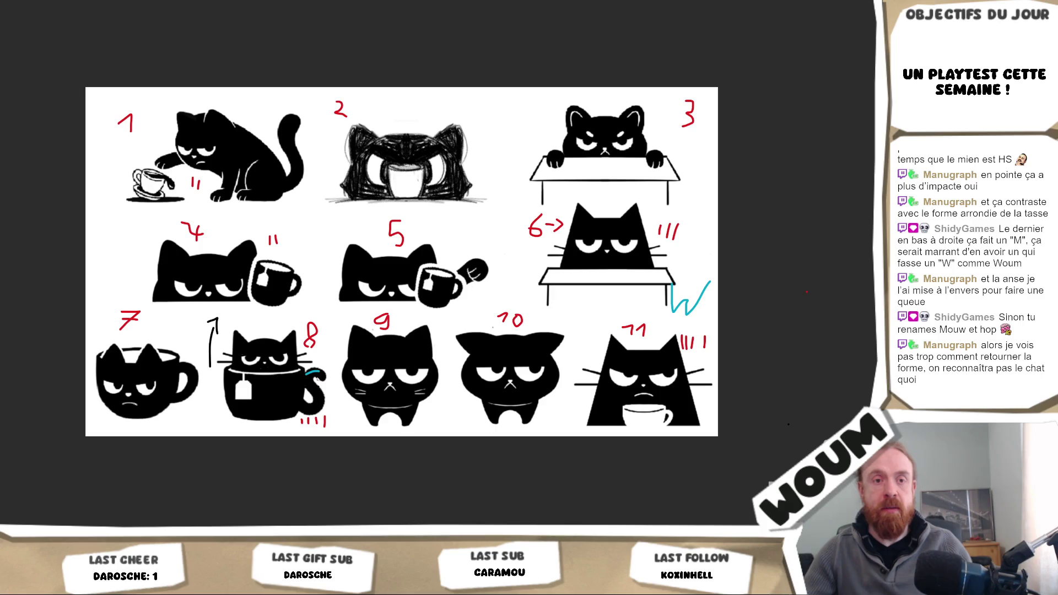
pyautogui.hotkey('ctrl', 'z')
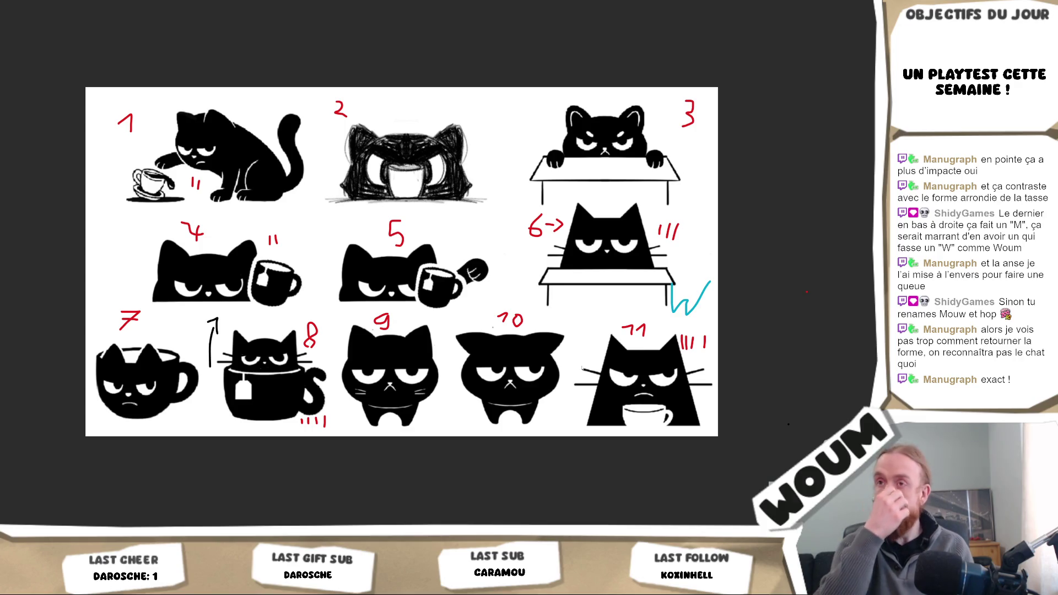
# Step: Undo the teal W beside cat 6, then switch over to the Unity editor
pyautogui.hotkey('ctrl', 'z')
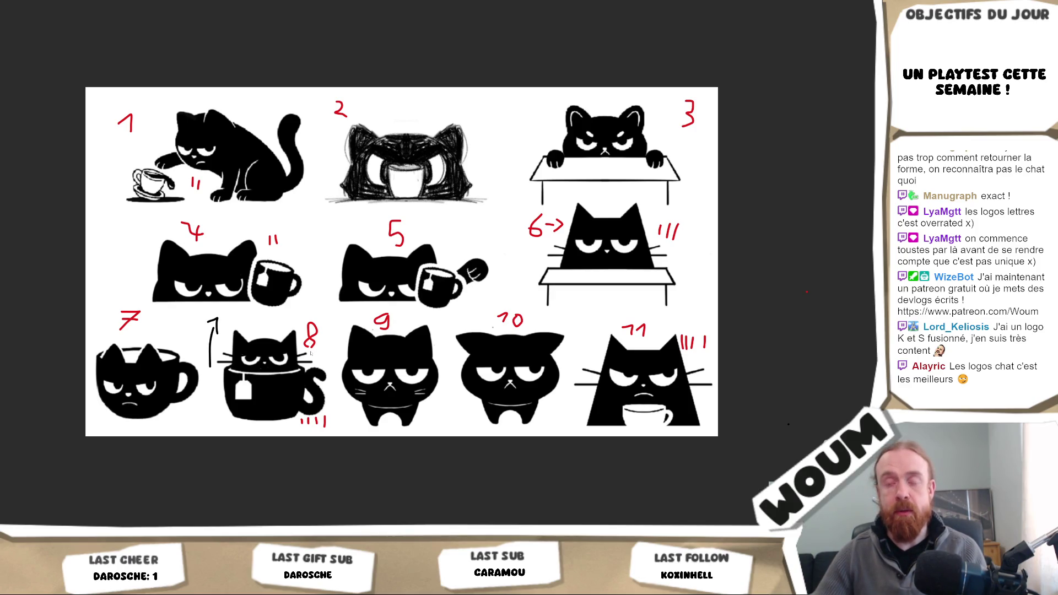
pyautogui.scroll(1, 311, 353)
pyautogui.scroll(-2, 402, 287)
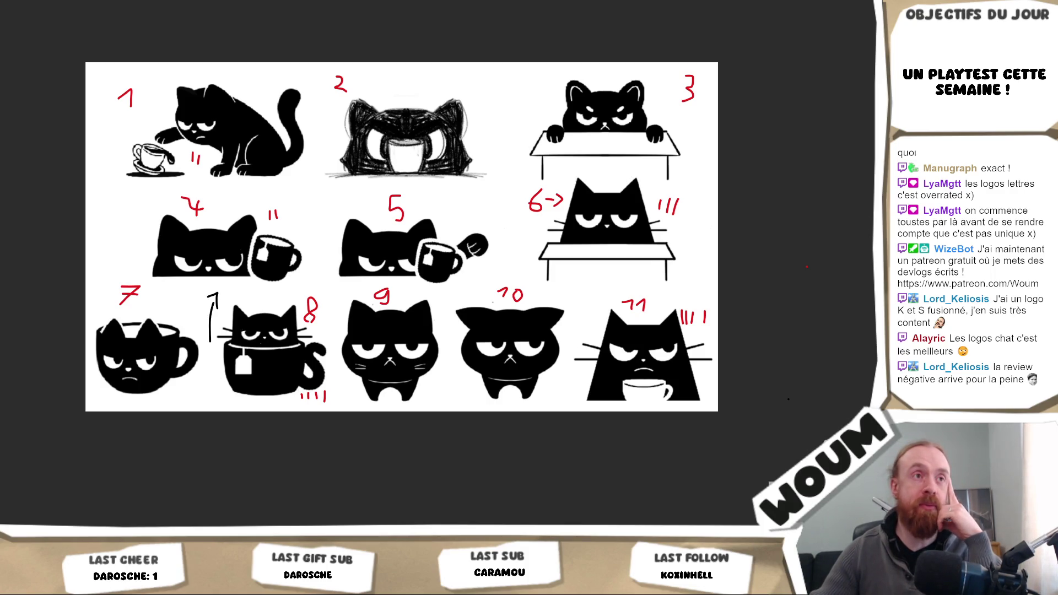
pyautogui.hotkey('alt', 'Tab')
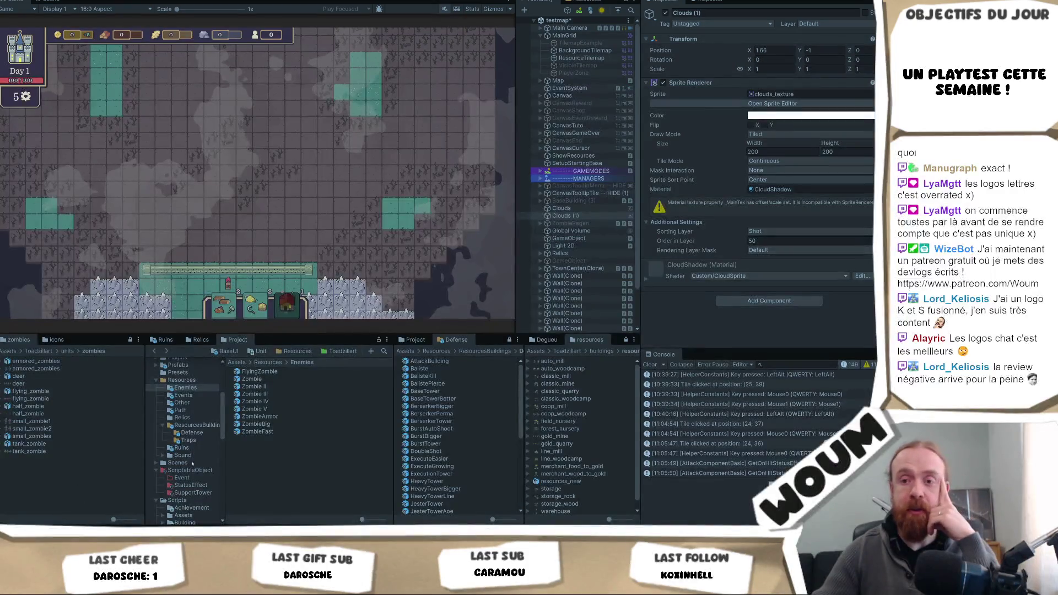
# Step: Switch from Unity back to the numbered cat logo sheet
pyautogui.hotkey('alt', 'Tab')
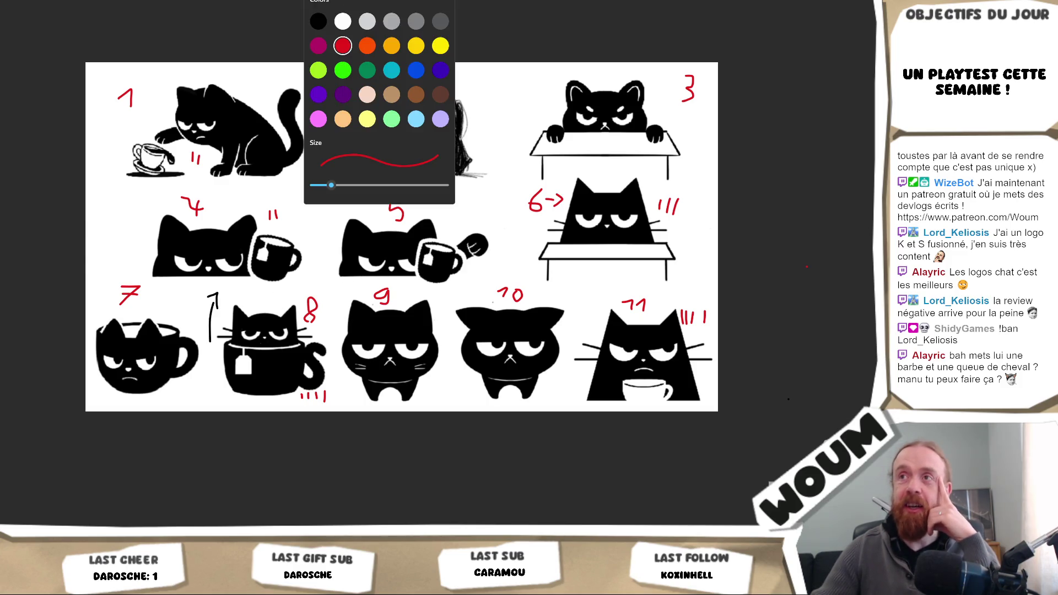
pyautogui.moveTo(249, 313)
pyautogui.mouseDown()
pyautogui.moveTo(282, 309)
pyautogui.moveTo(246, 313)
pyautogui.moveTo(249, 304)
pyautogui.moveTo(283, 307)
pyautogui.mouseUp()
pyautogui.moveTo(243, 343); pyautogui.dragTo(304, 343)
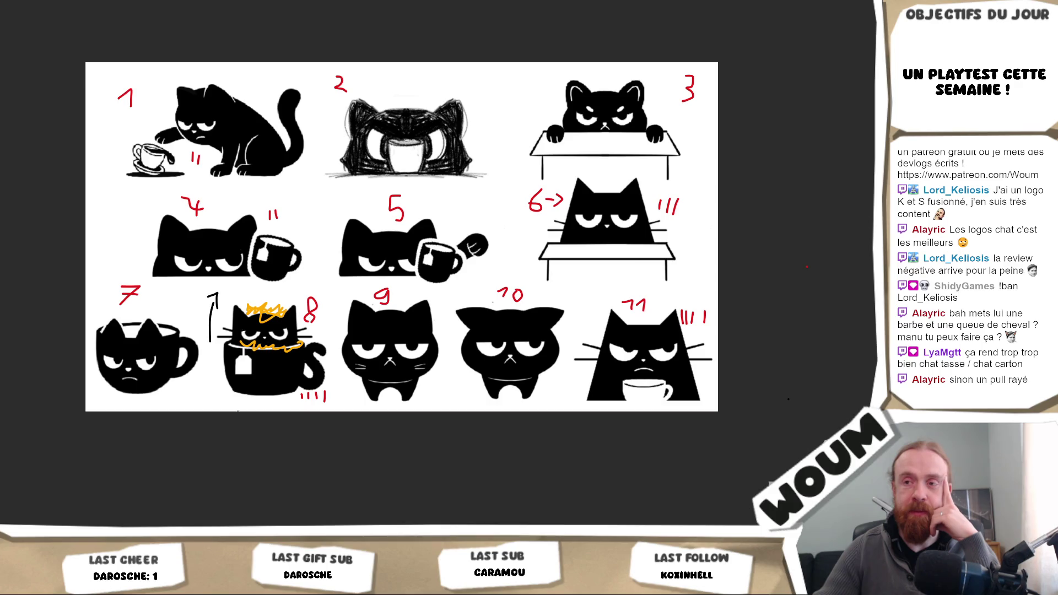
pyautogui.click(379, 1)
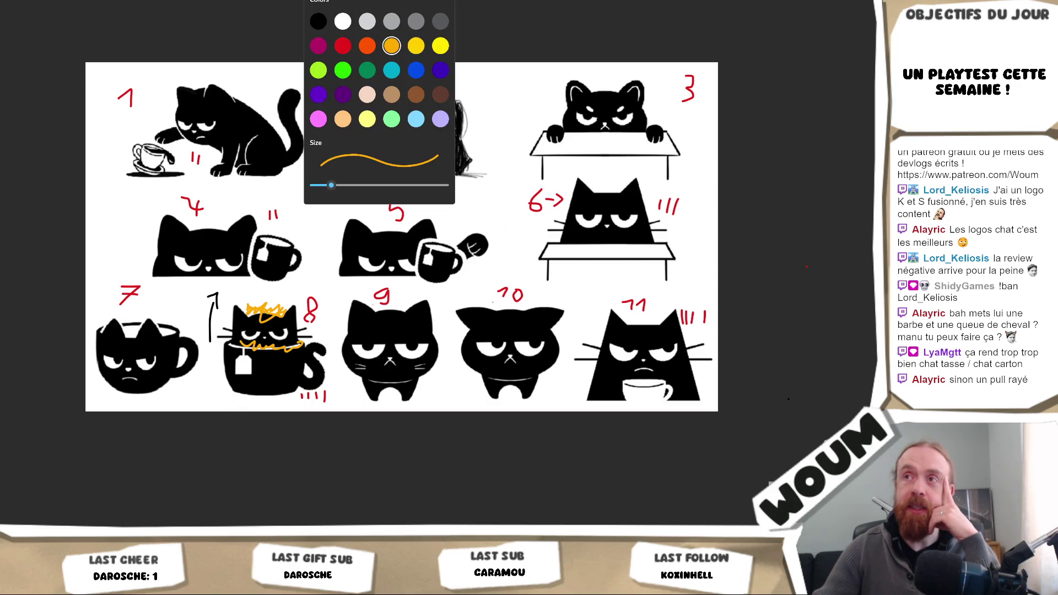
pyautogui.click(392, 70)
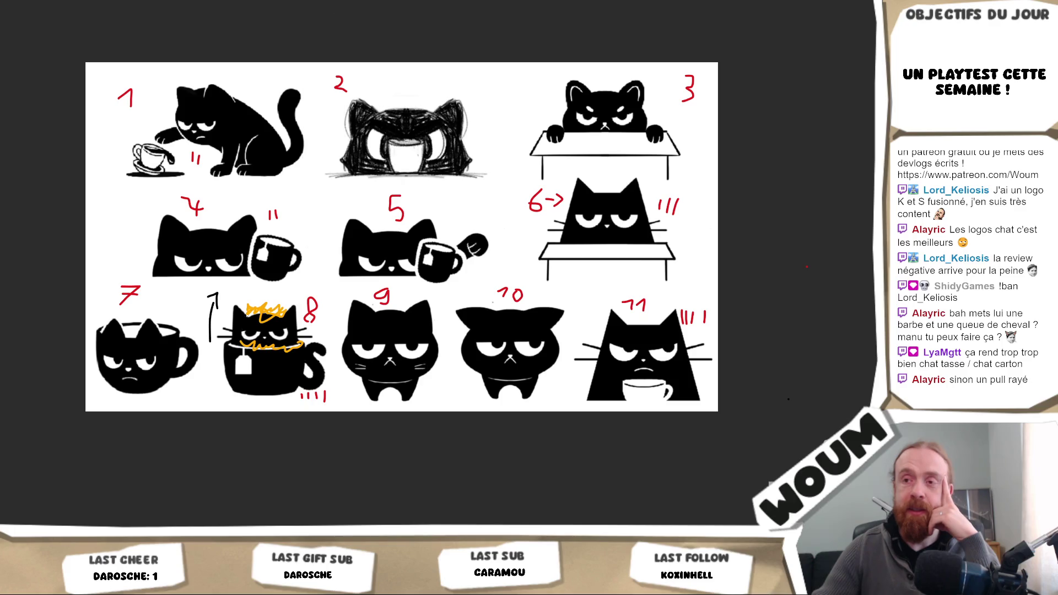
pyautogui.moveTo(225, 357); pyautogui.dragTo(305, 361)
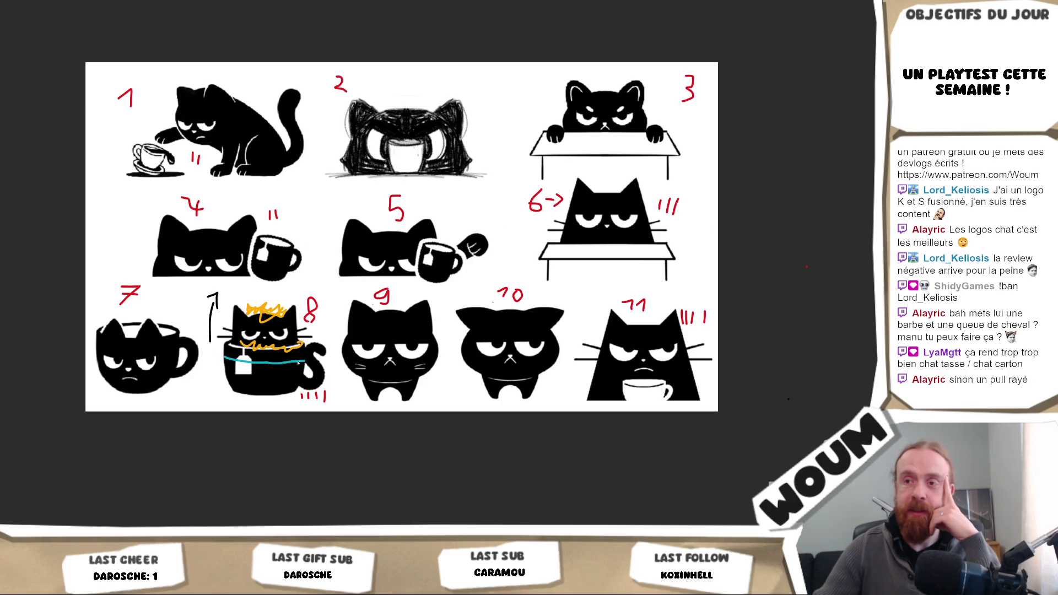
pyautogui.moveTo(224, 368); pyautogui.dragTo(304, 374)
pyautogui.moveTo(230, 387); pyautogui.dragTo(303, 384)
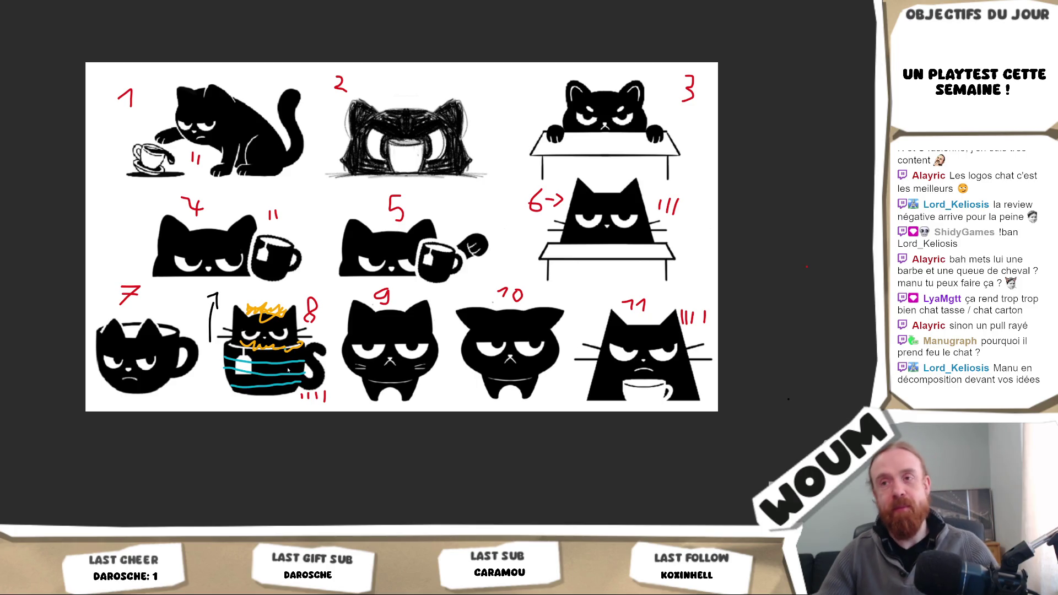
pyautogui.hotkey('ctrl', 'z')
pyautogui.hotkey('ctrl', 'z')
pyautogui.hotkey('ctrl', 'z')
pyautogui.hotkey('ctrl', 'z')
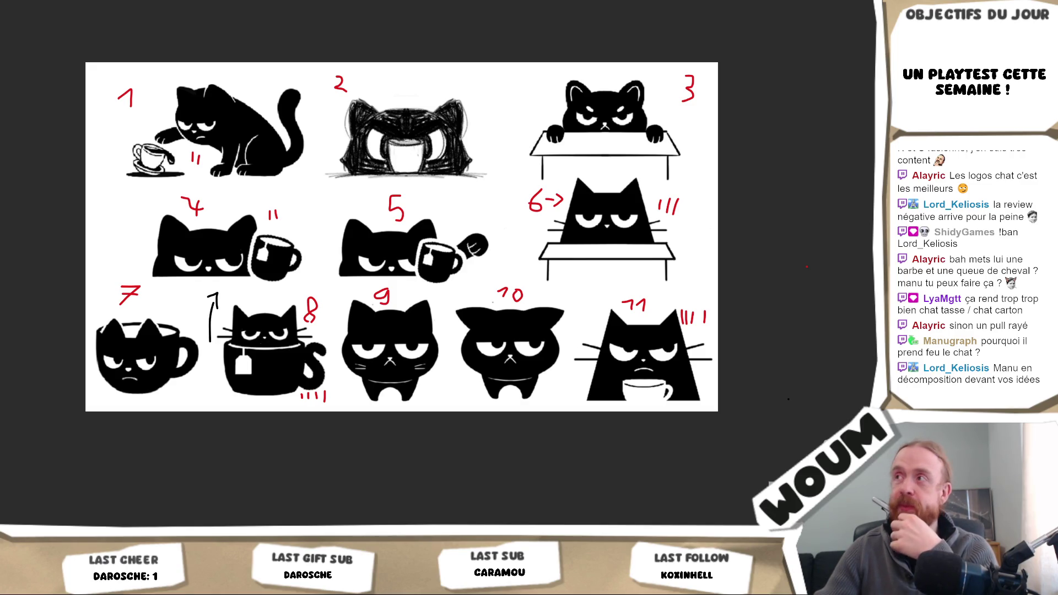
# Step: Bring up the annotation window's system menu, then dismiss it
pyautogui.hotkey('alt', 'space')
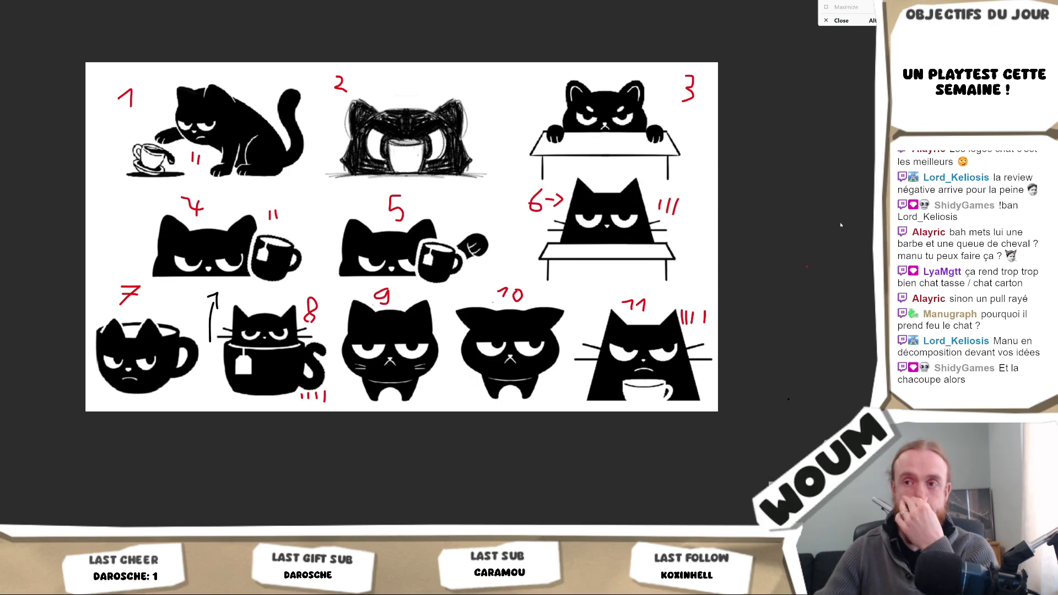
pyautogui.press('Escape')
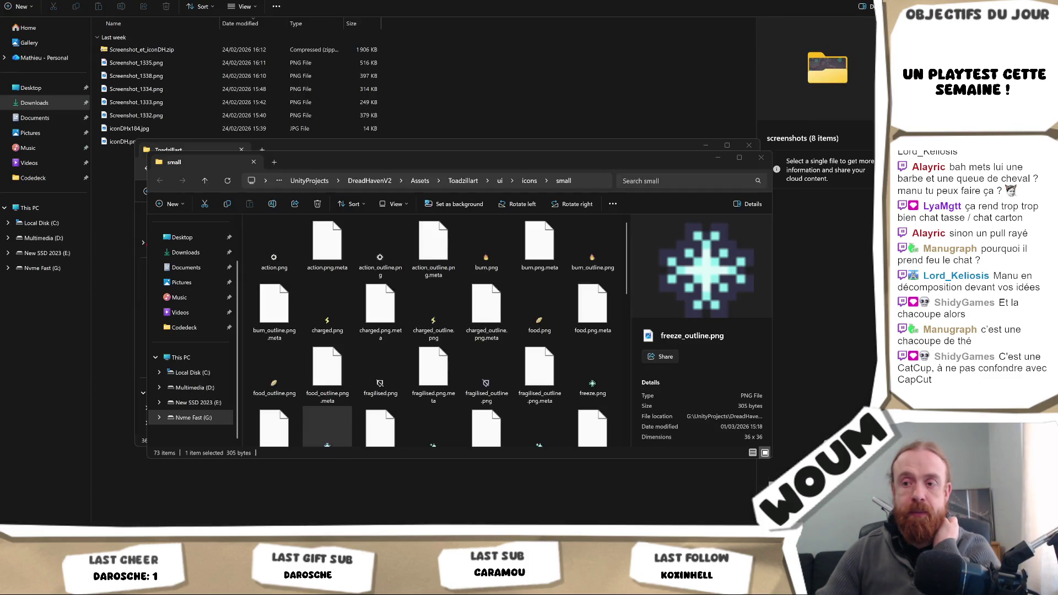
# Step: Switch from the File Explorer icons folder back to the Unity editor
pyautogui.hotkey('alt', 'Tab')
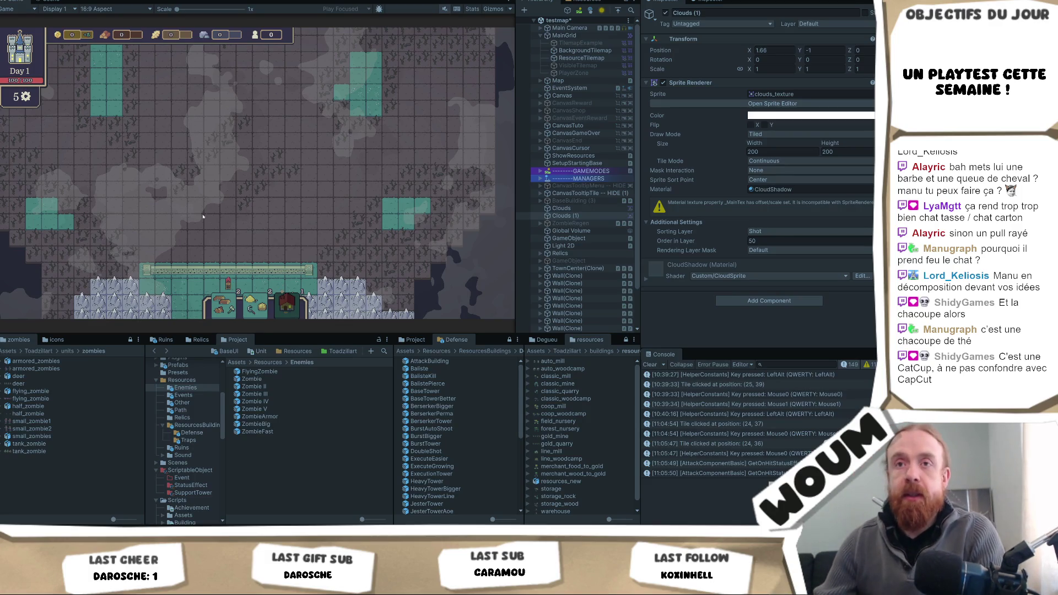
# Step: Select a map tile, then drag the game map toward the town centre and its walls
pyautogui.click(165, 286)
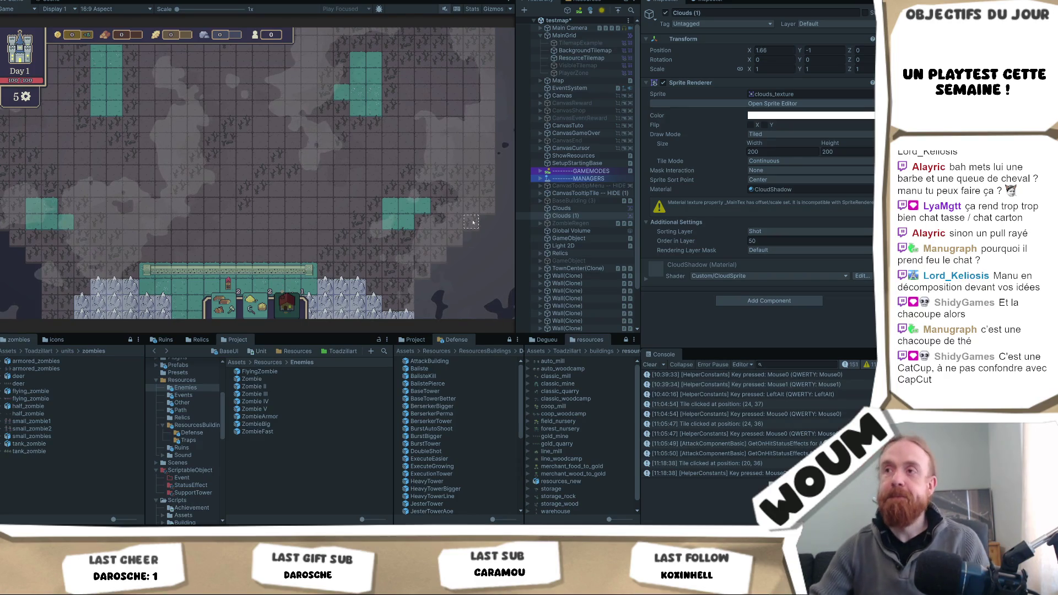
pyautogui.click(325, 263)
pyautogui.moveTo(325, 263)
pyautogui.mouseDown()
pyautogui.moveTo(342, 229)
pyautogui.moveTo(310, 192)
pyautogui.mouseUp()
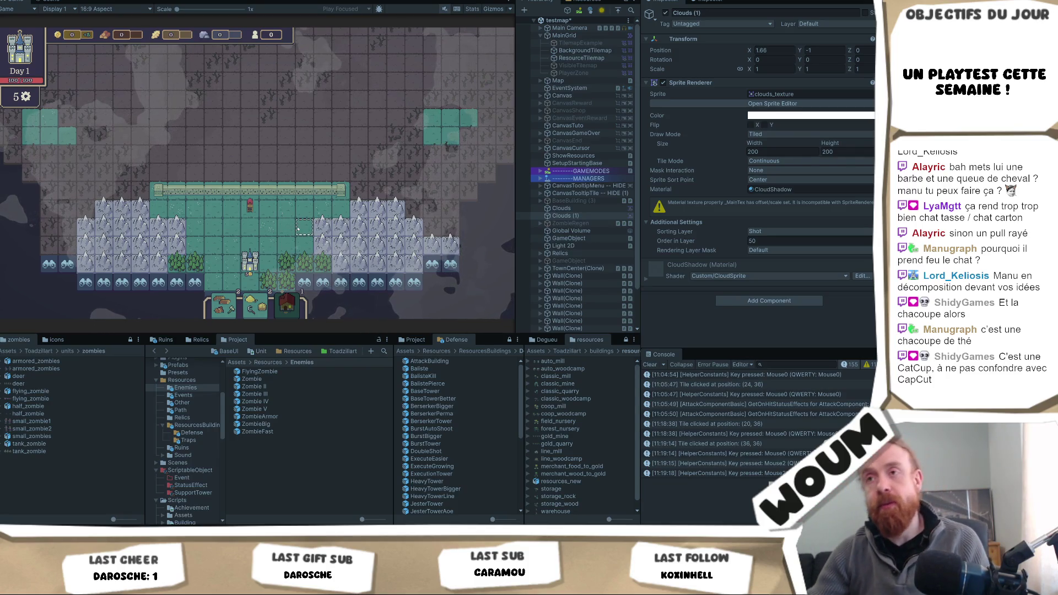
# Step: Nudge the game map view slightly and select the tile at (25, 32)
pyautogui.middleClick(278, 217)
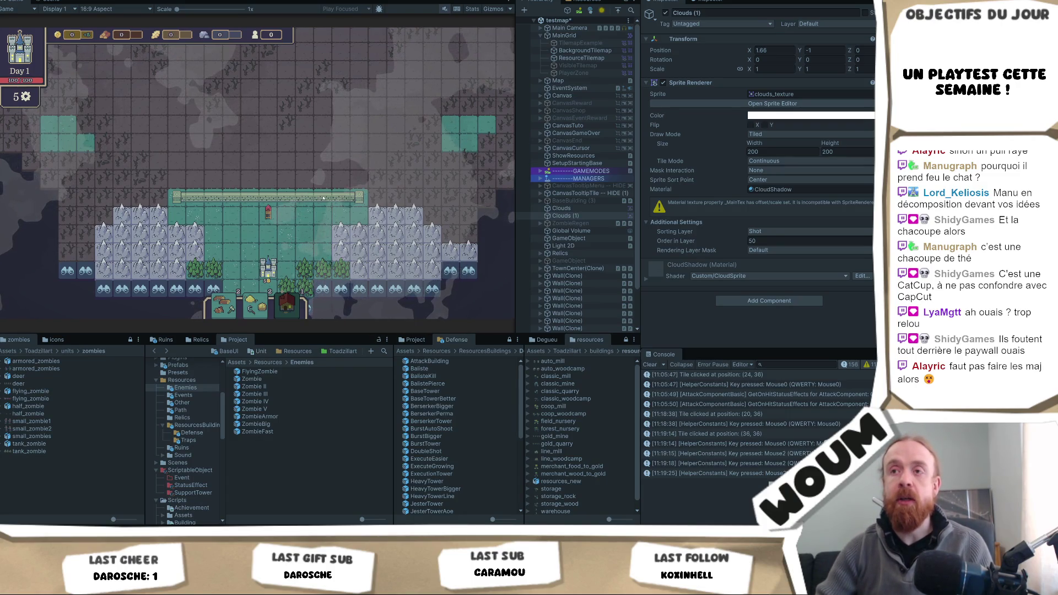
pyautogui.click(315, 217)
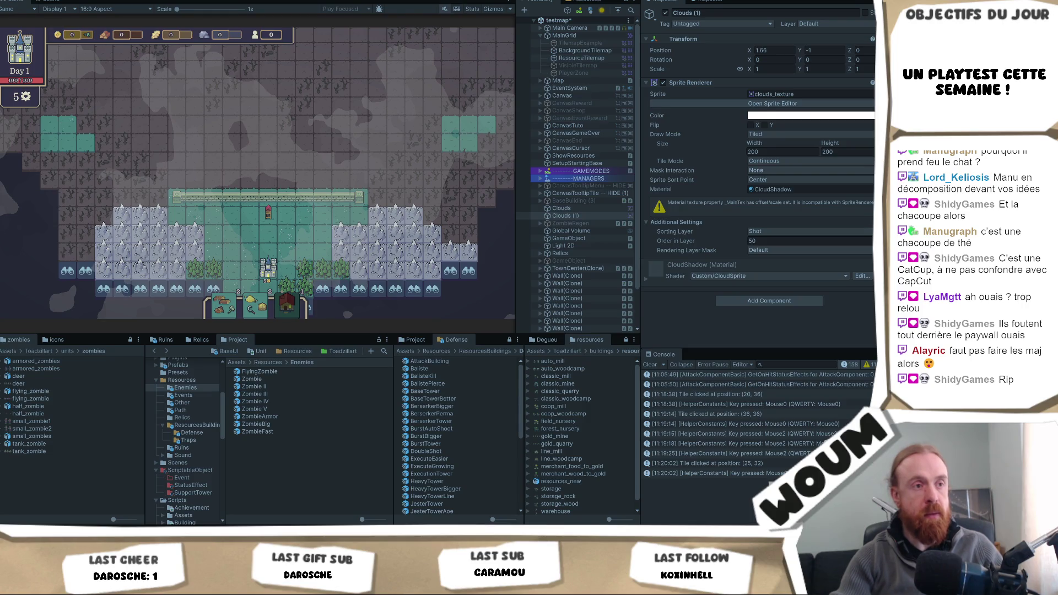
pyautogui.press('alt')
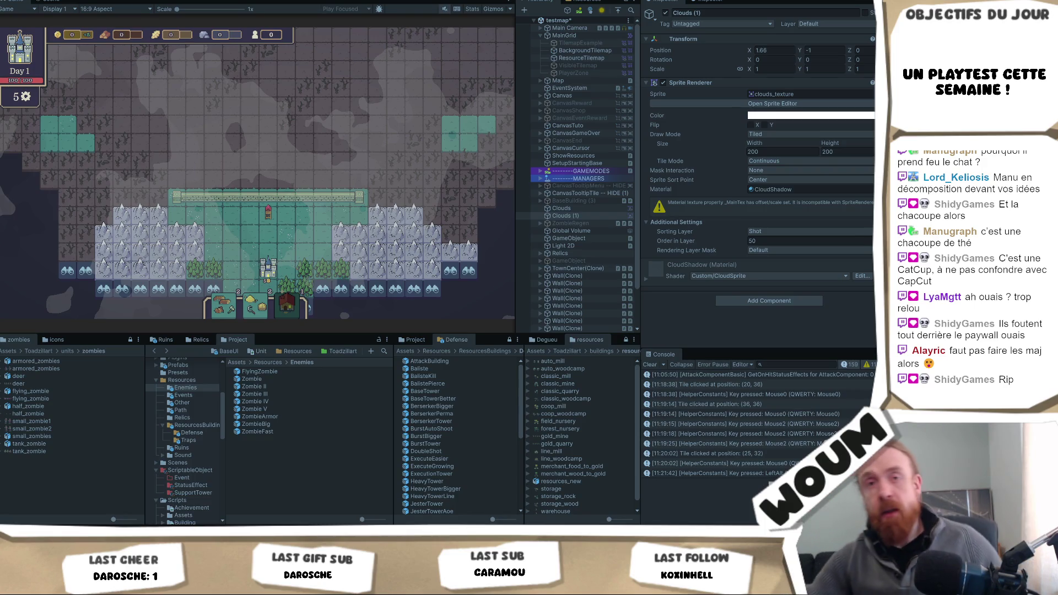
pyautogui.click(267, 213)
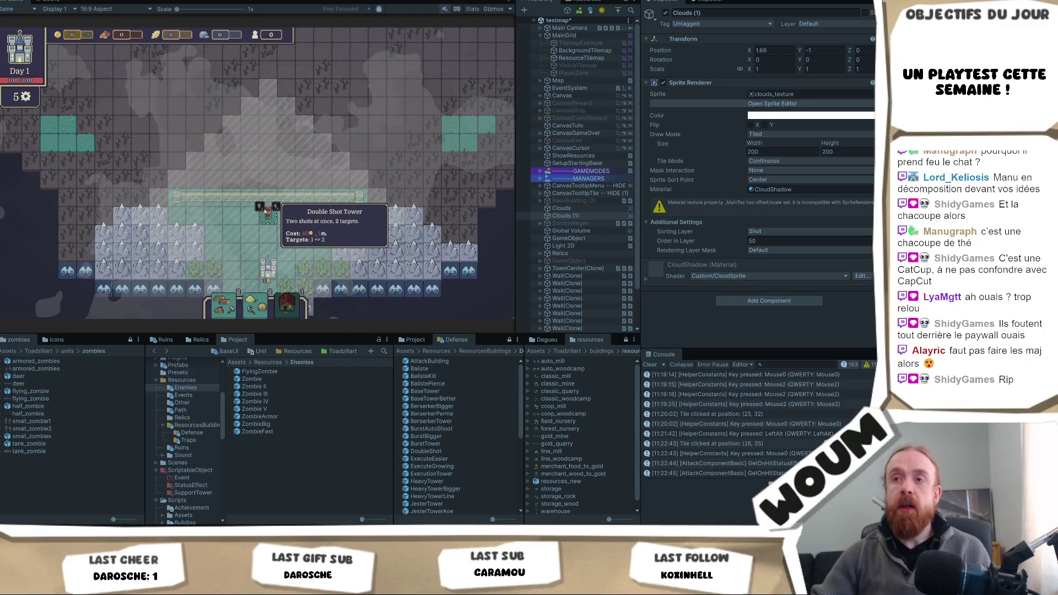
# Step: Pan the map north, select a tile, then bring up the Zombie prefab's Game Unit settings
pyautogui.rightClick(278, 211)
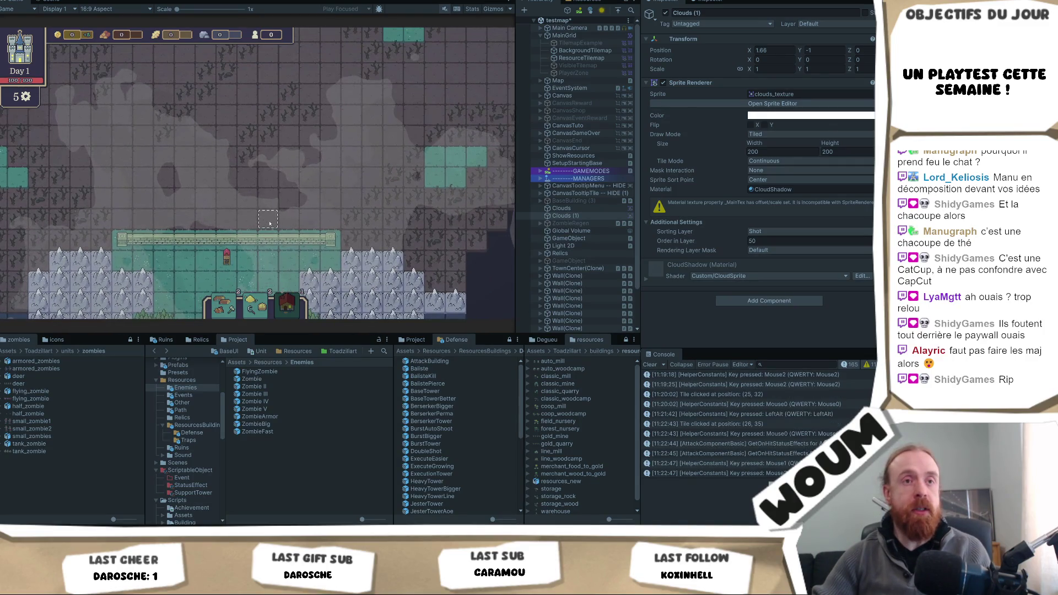
pyautogui.rightClick(270, 219)
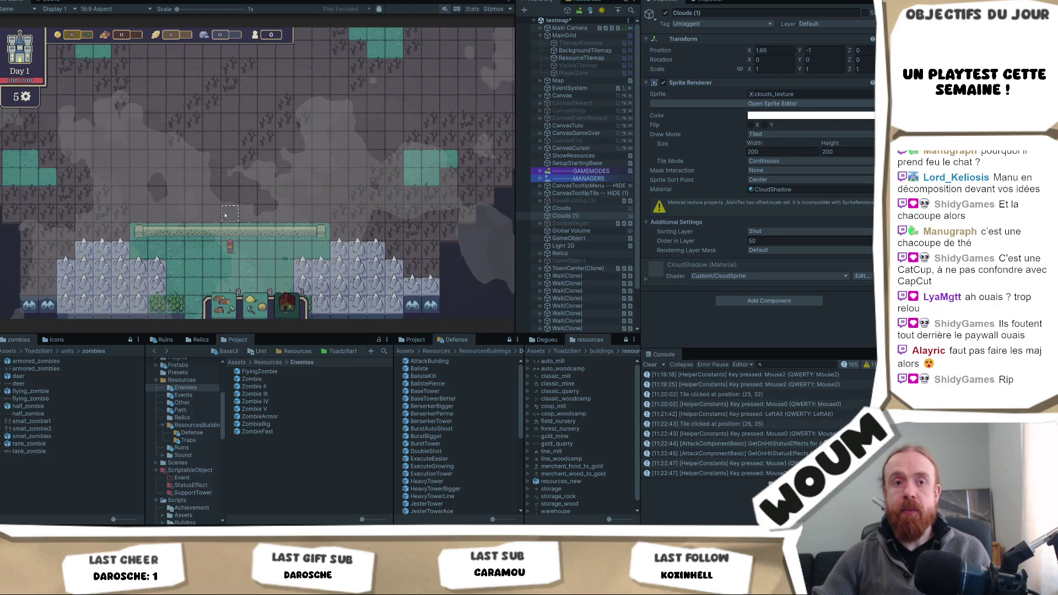
pyautogui.click(223, 242)
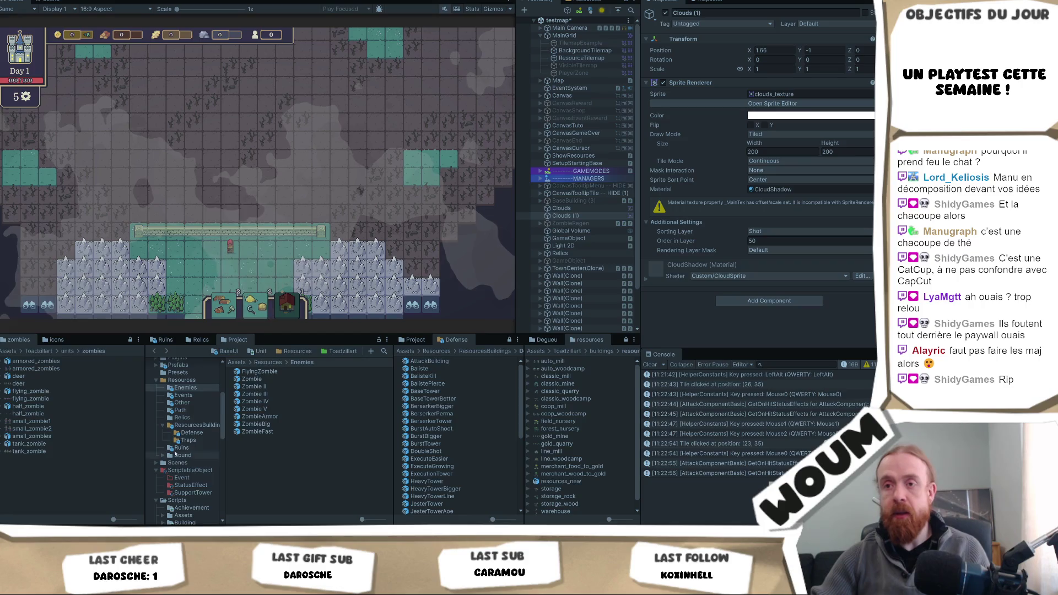
pyautogui.click(251, 379)
pyautogui.scroll(-10, 722, 211)
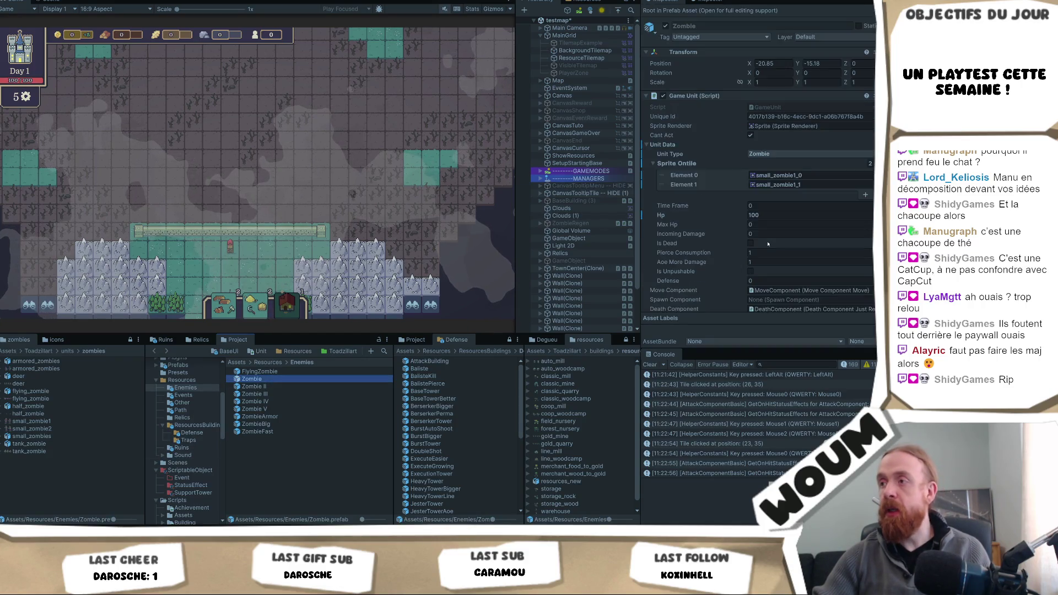
# Step: Set the Zombie prefab's Defense to 100 and turn on helper mode with Z
pyautogui.click(754, 103)
pyautogui.write('100')
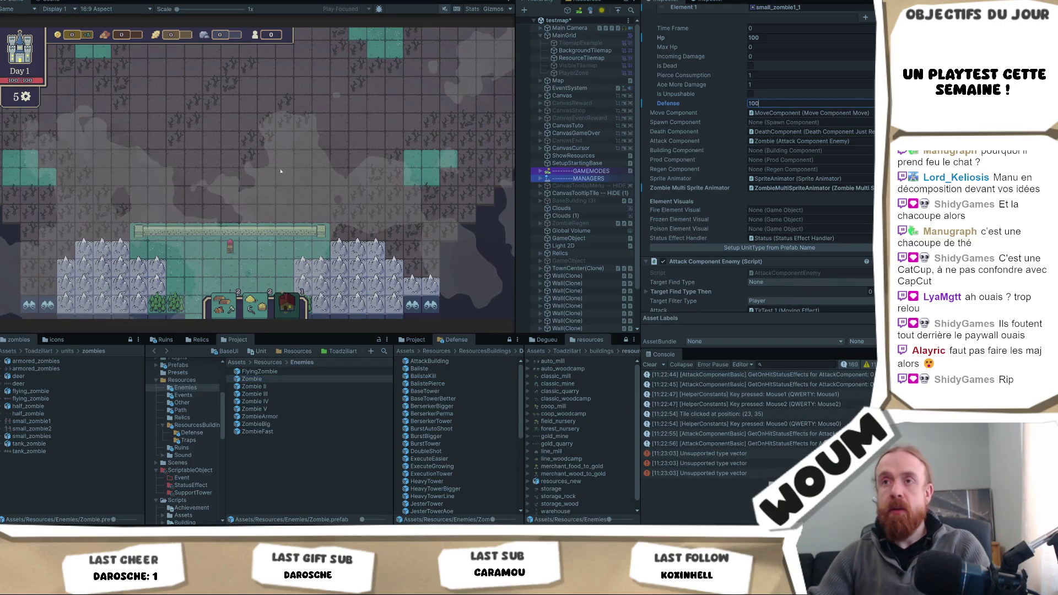
pyautogui.click(216, 149)
pyautogui.scroll(-3, 216, 149)
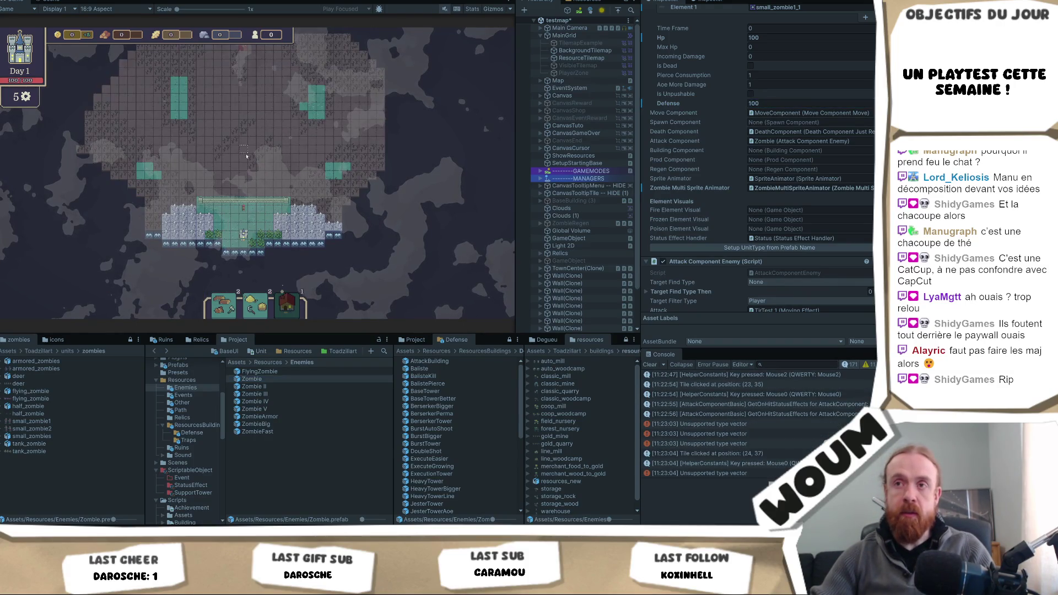
pyautogui.press('z')
pyautogui.scroll(3, 243, 163)
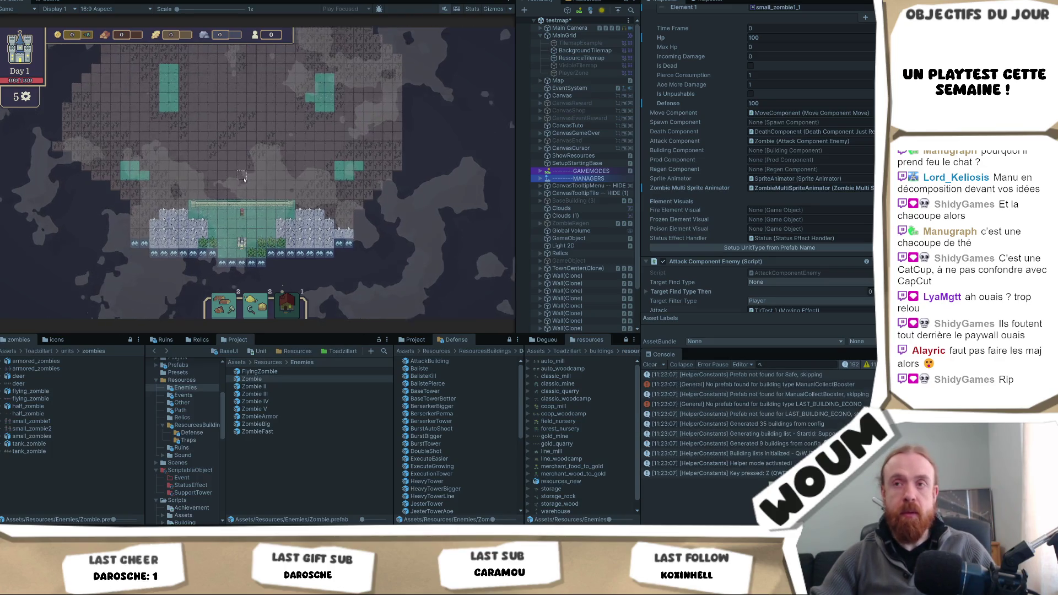
# Step: Spawn a zombie, skip the clock ahead five hours, and show health bars with F3
pyautogui.press('u')
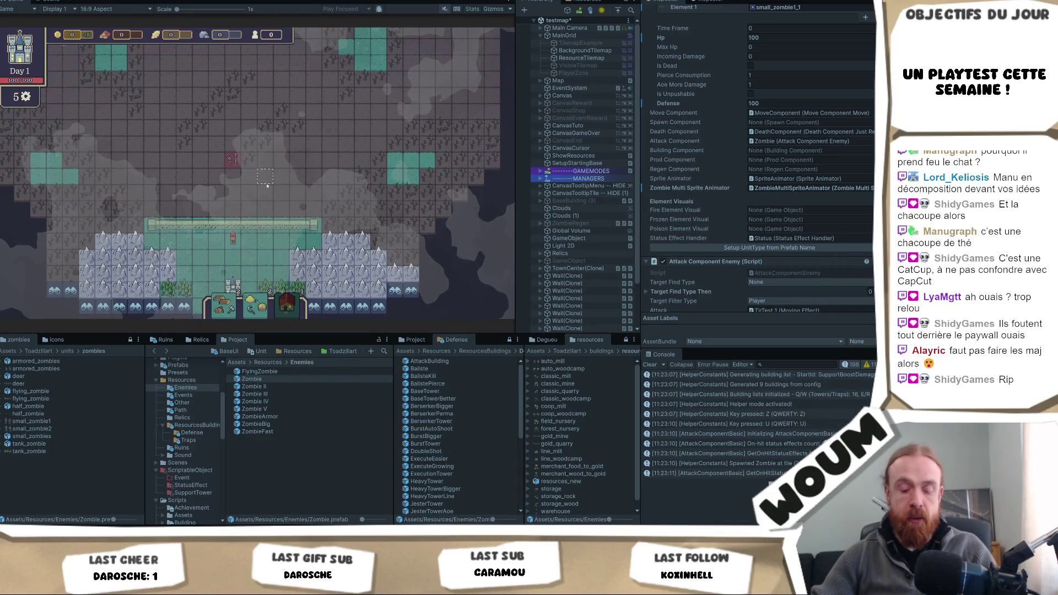
pyautogui.press('n')
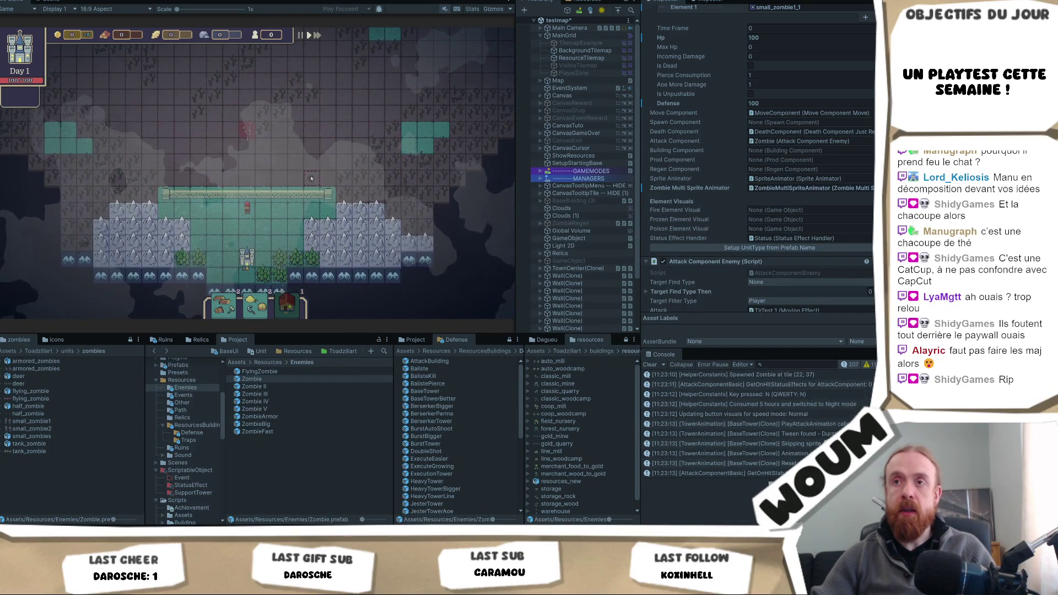
pyautogui.moveTo(244, 210)
pyautogui.press('F3')
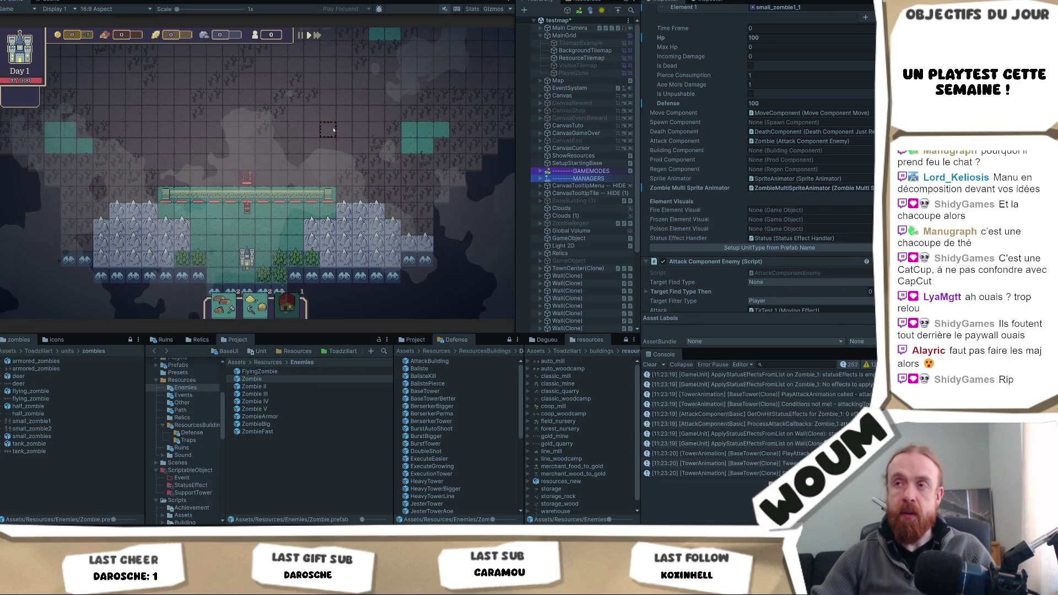
# Step: Skip to Day 3 and take a card from the New Constructions Kit reward
pyautogui.press('n')
pyautogui.click(255, 246)
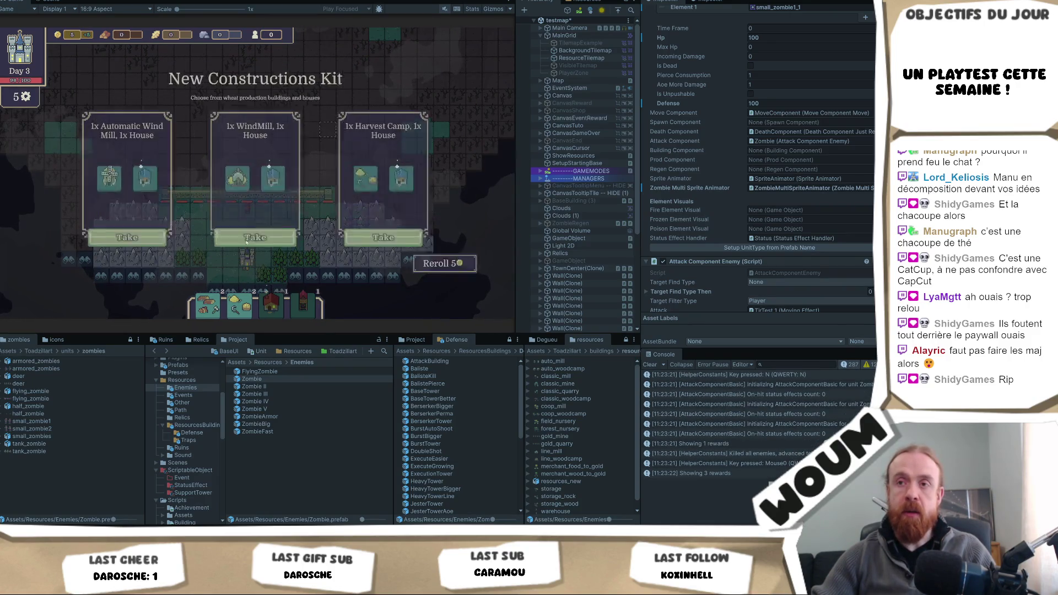
pyautogui.click(166, 244)
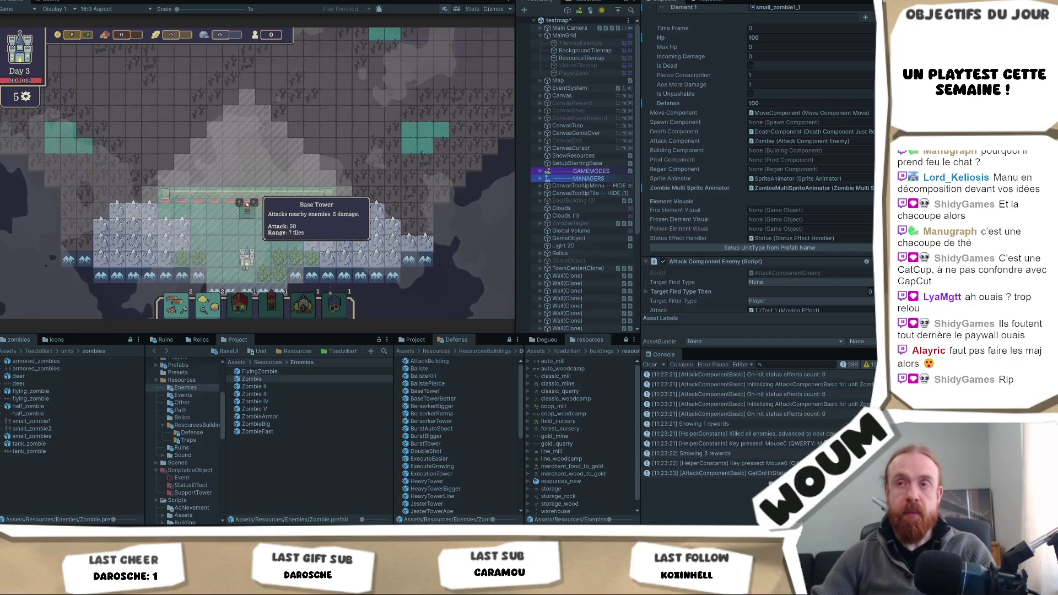
# Step: Add 400 to every resource, spawn a zombie, and advance time to start the attack
pyautogui.press('F3')
pyautogui.press('F3')
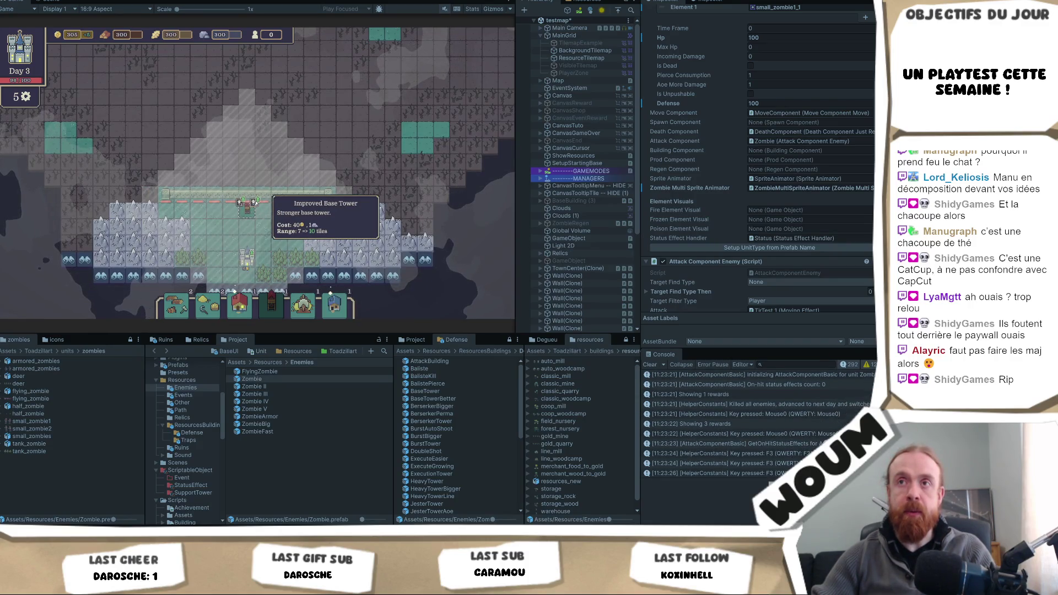
pyautogui.press('F3')
pyautogui.press('F3')
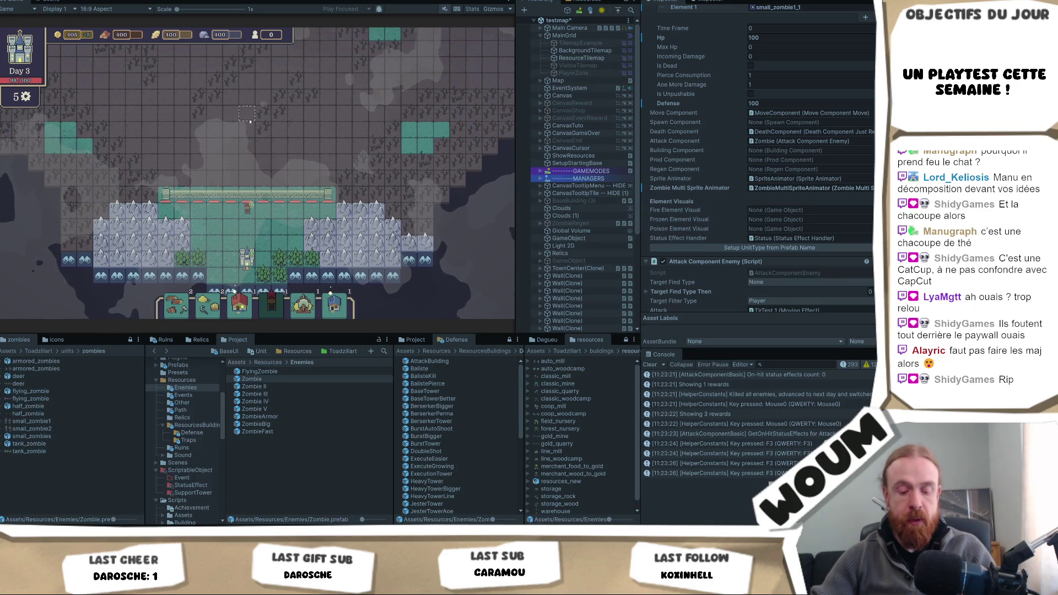
pyautogui.press('u')
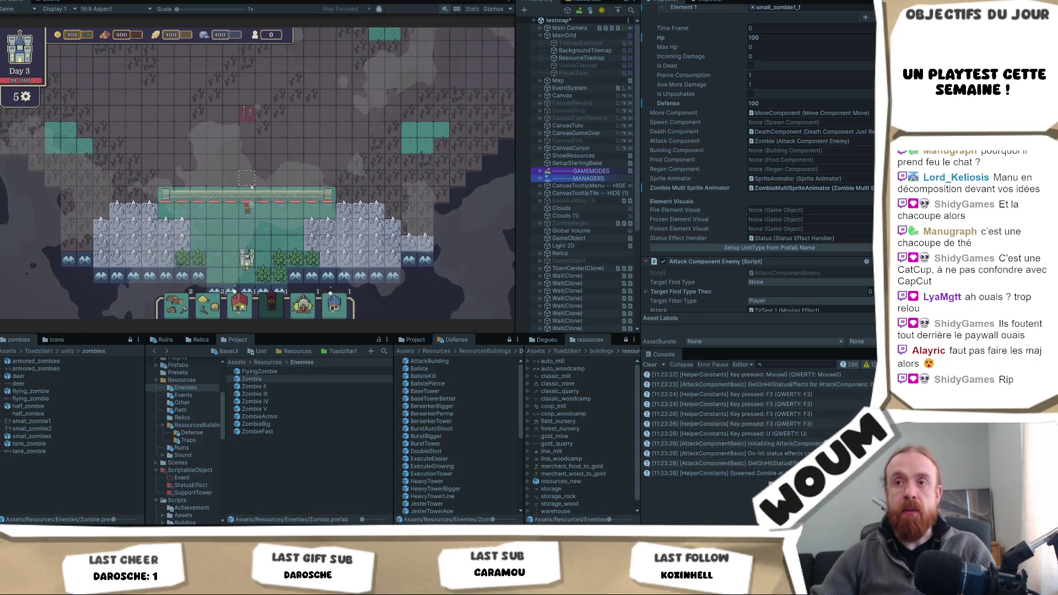
pyautogui.press('n')
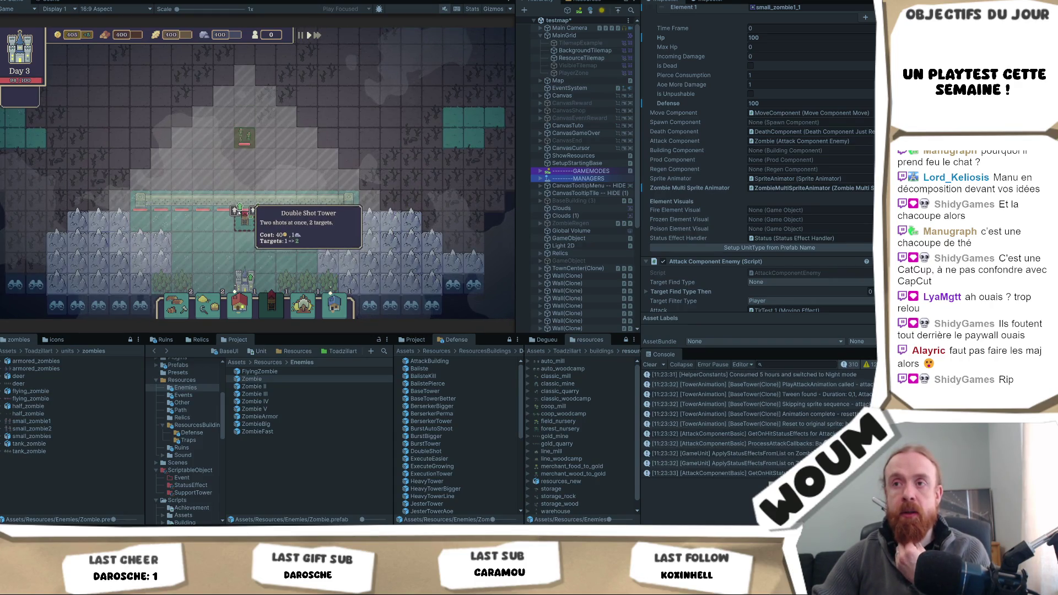
pyautogui.click(282, 219)
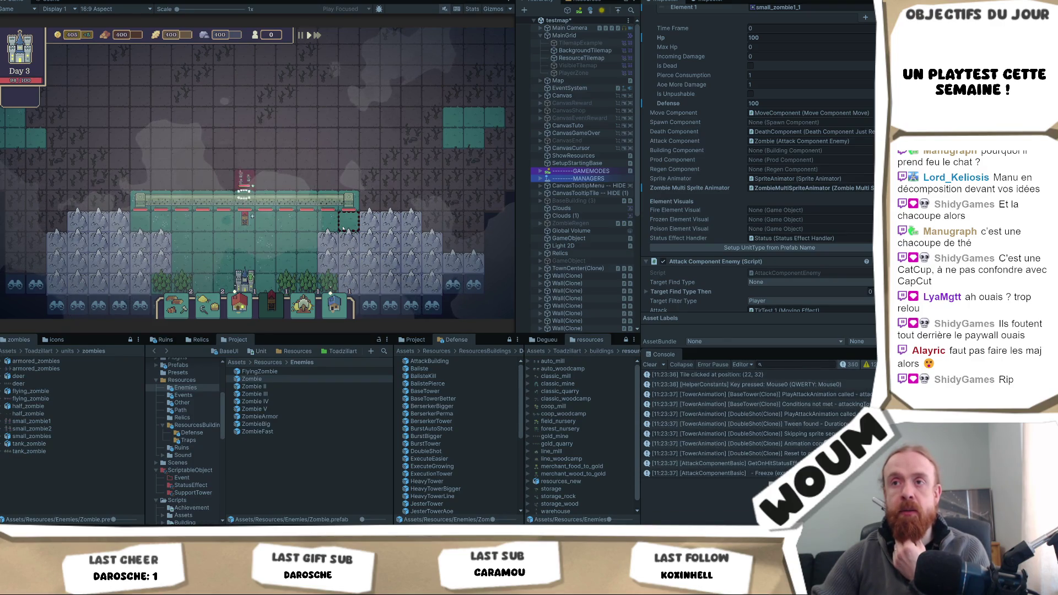
# Step: Zoom in on the attack, heal the town and walls to full HP, then return to the Scene view
pyautogui.scroll(3, 341, 220)
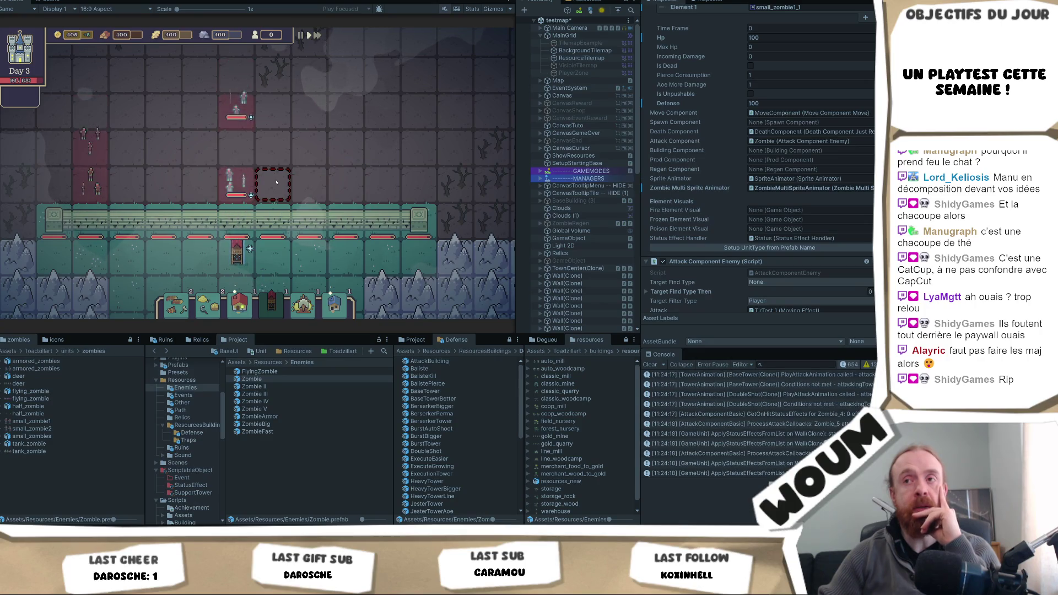
pyautogui.scroll(2, 338, 171)
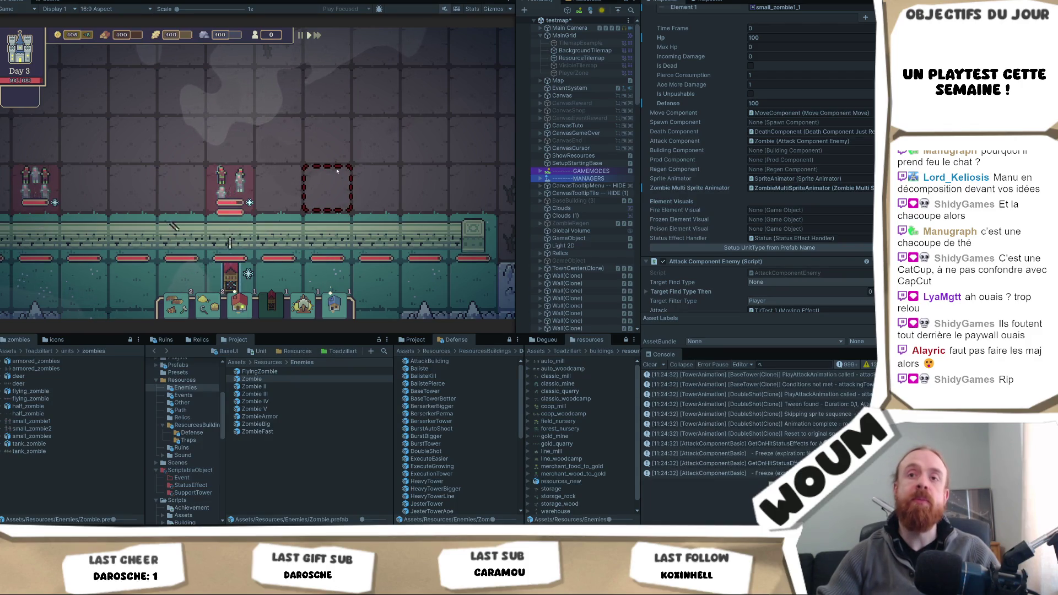
pyautogui.press('c')
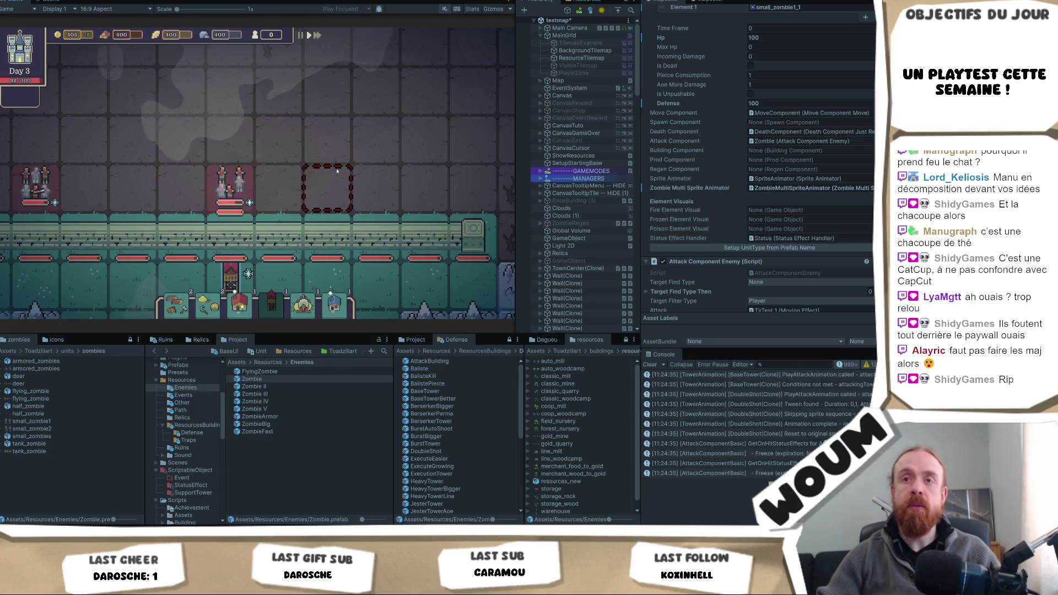
pyautogui.press('c')
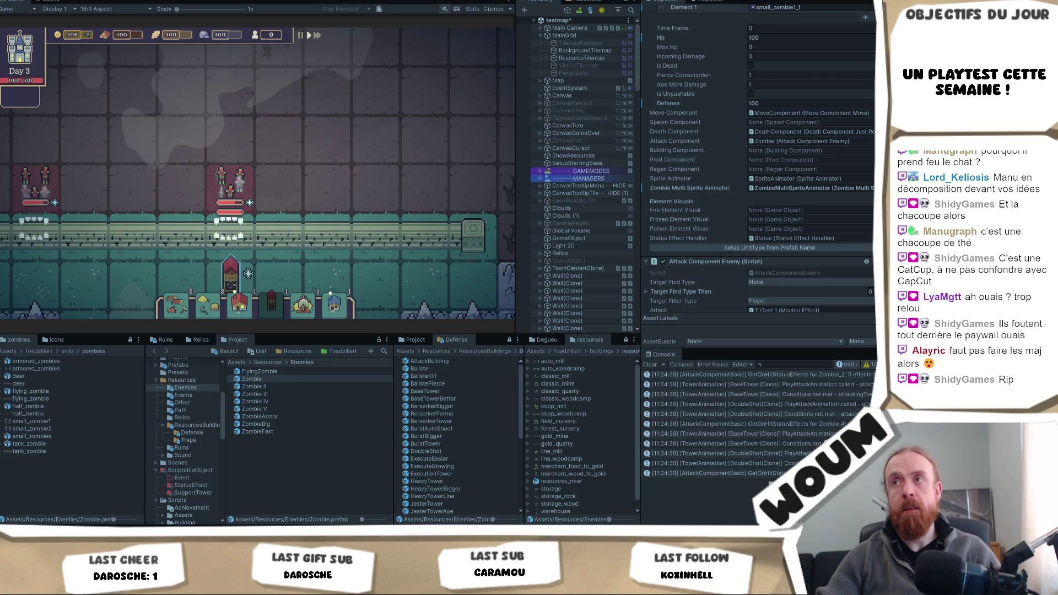
pyautogui.hotkey('ctrl', '1')
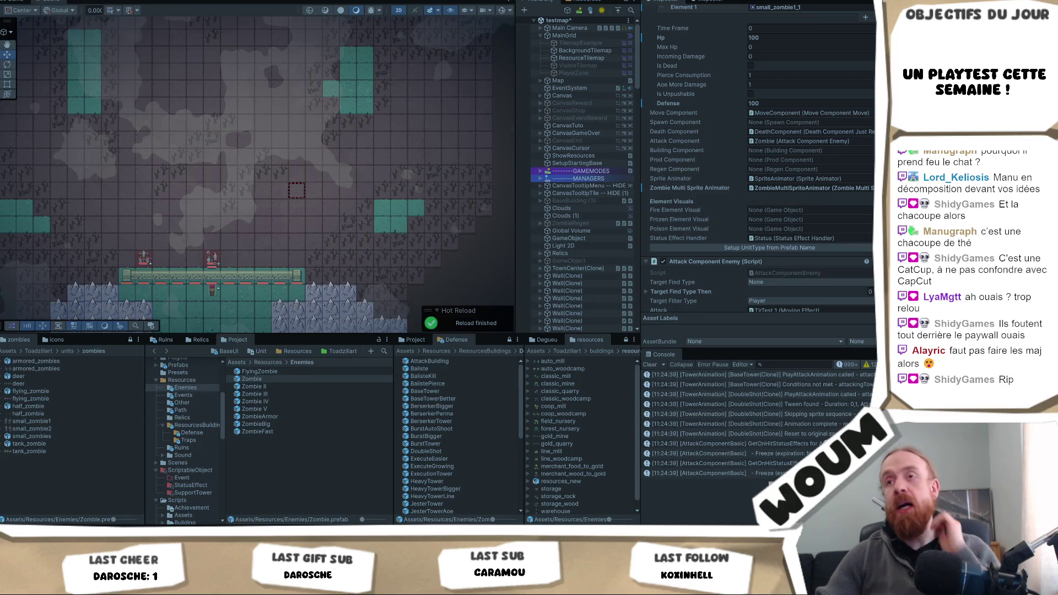
# Step: Select Clouds (1) in the scene, then switch to the Clouds object to view its settings
pyautogui.click(231, 266)
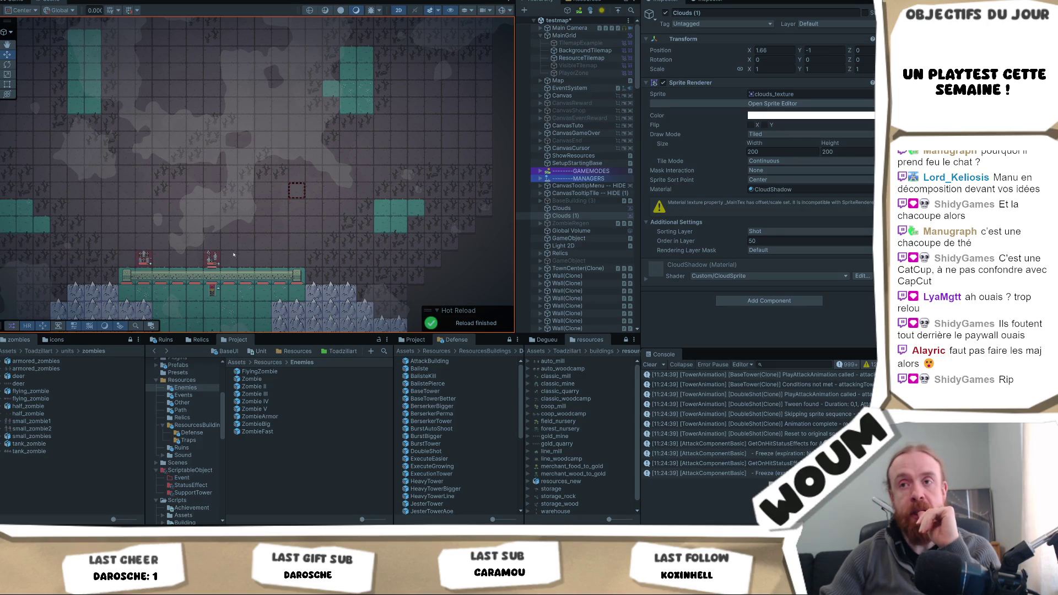
pyautogui.click(240, 262)
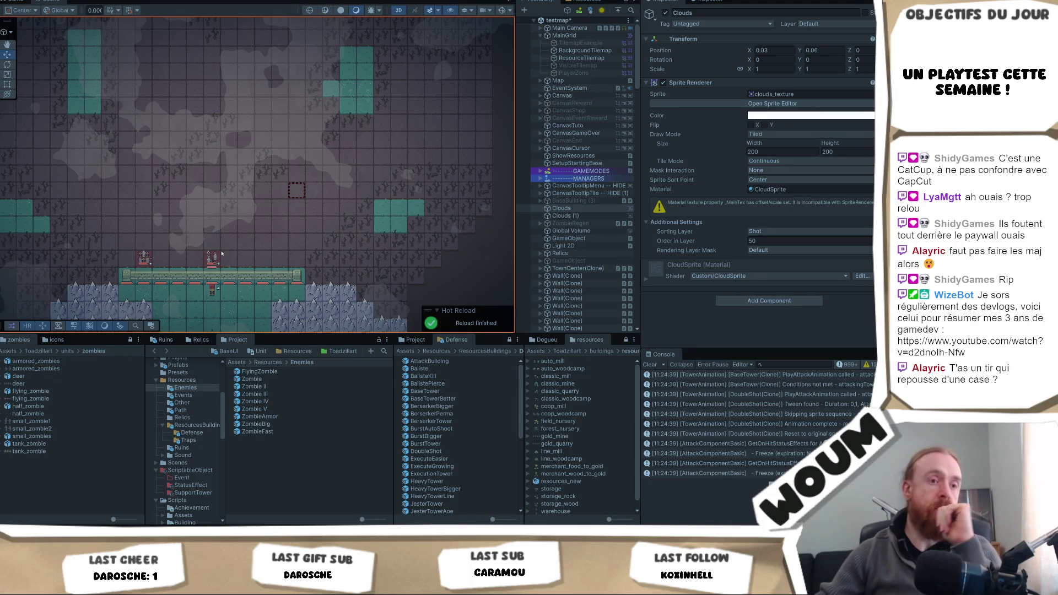
# Step: Inspect the BackgroundTilemap and Clouds (1) settings, then view the running game at Day 4
pyautogui.scroll(1, 11, 149)
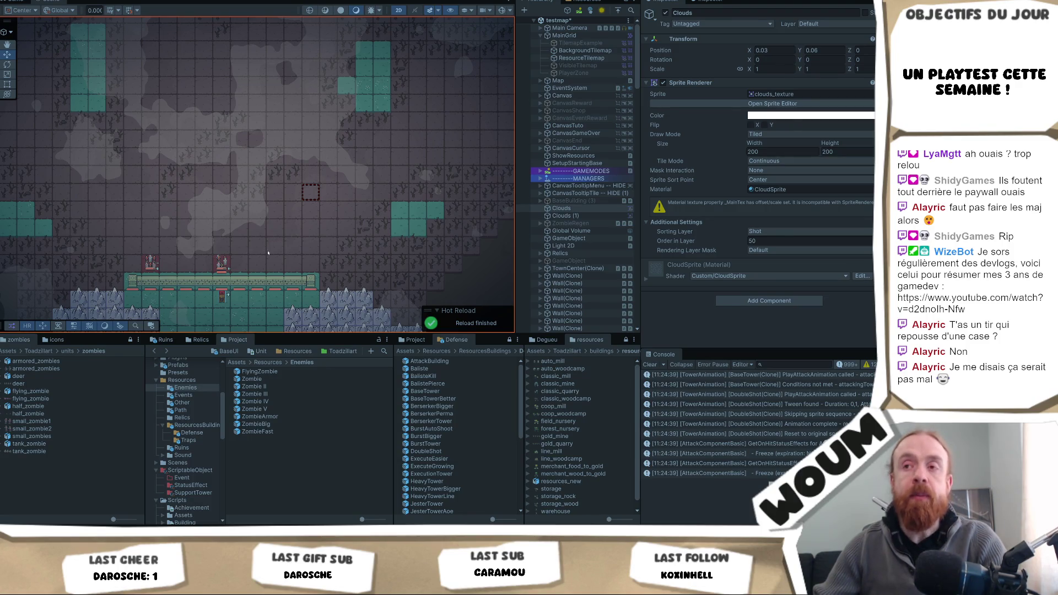
pyautogui.click(268, 253)
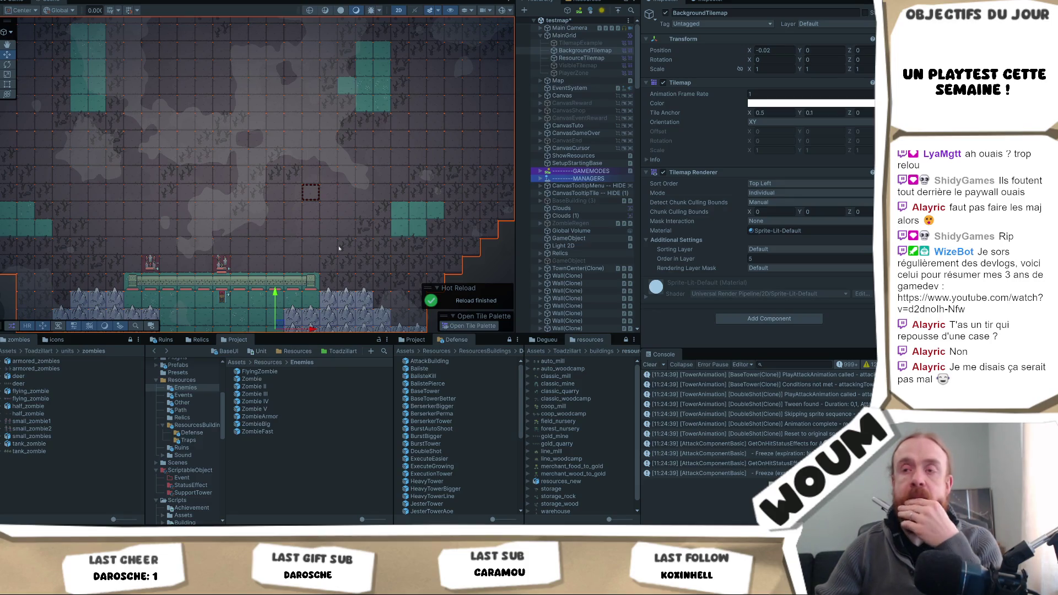
pyautogui.click(269, 261)
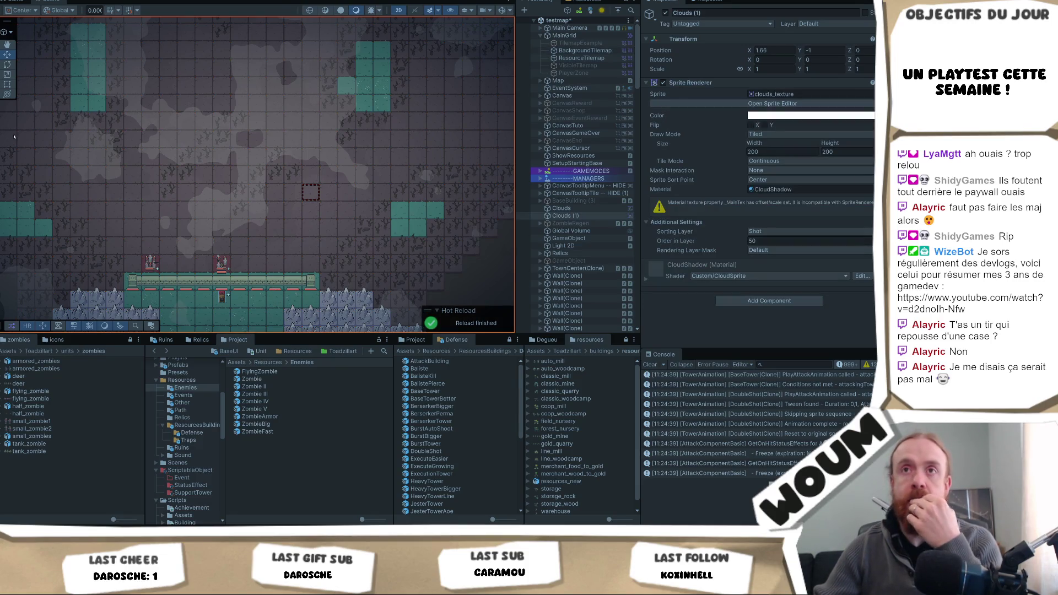
pyautogui.click(24, 2)
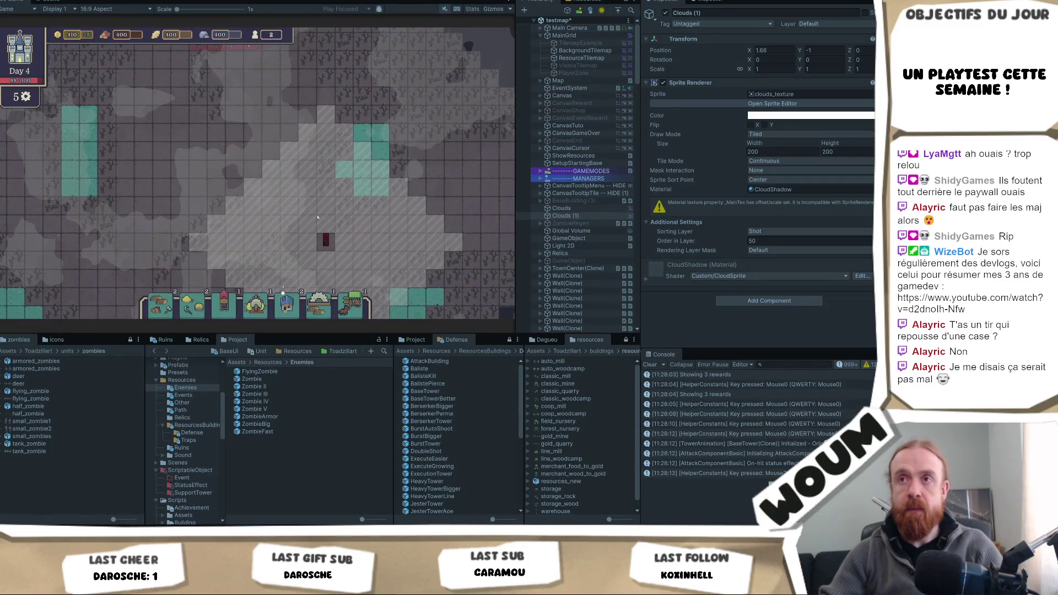
# Step: Click around the map, skip five hours, pan the camera up, right and down, then stop play mode
pyautogui.click(319, 133)
pyautogui.click(293, 172)
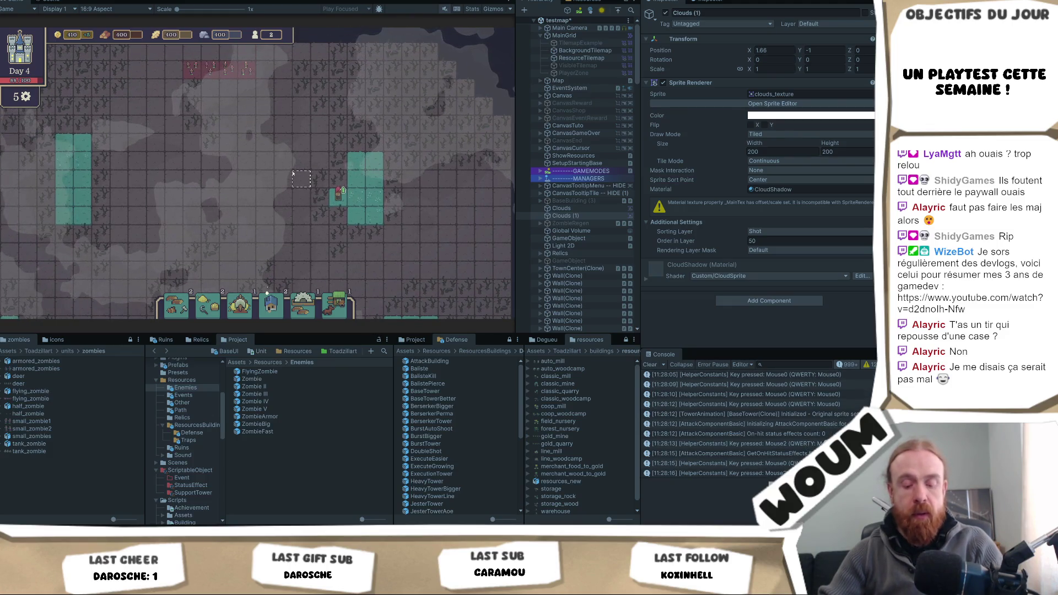
pyautogui.press('n')
pyautogui.press('Up')
pyautogui.press('Right')
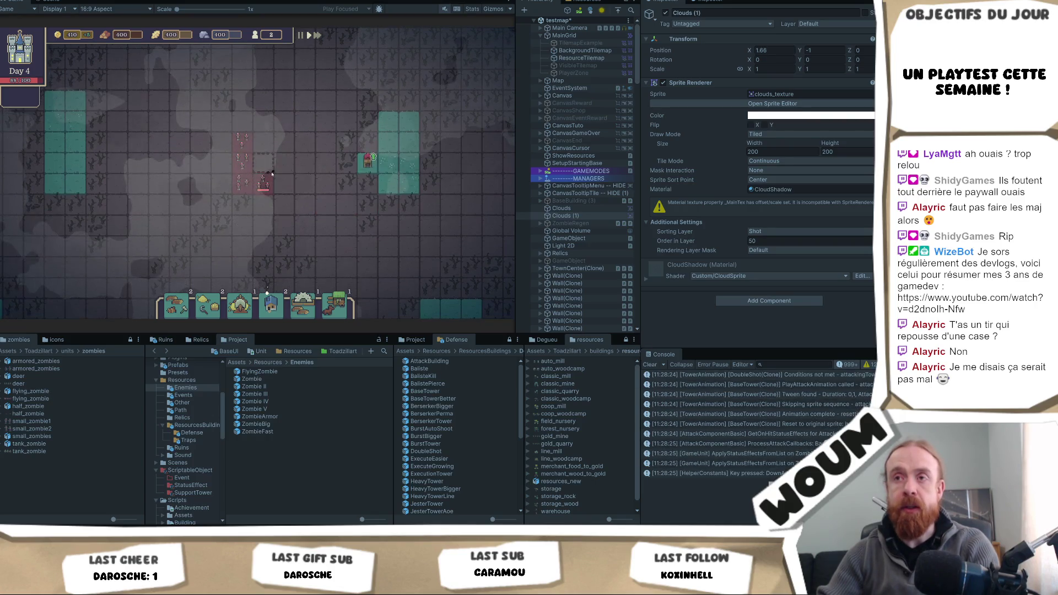
pyautogui.press('Down')
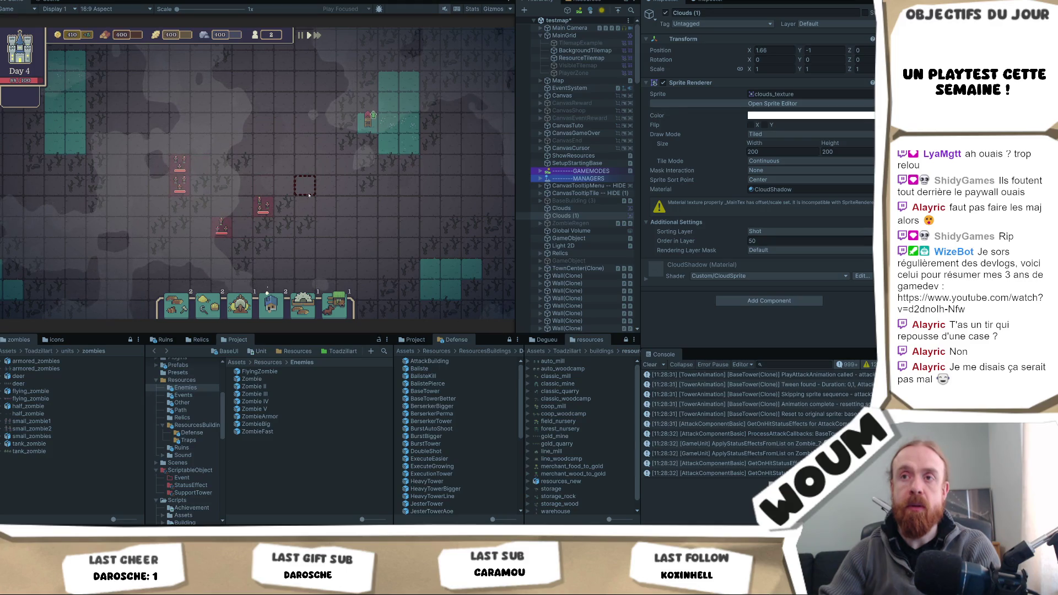
pyautogui.press('s')
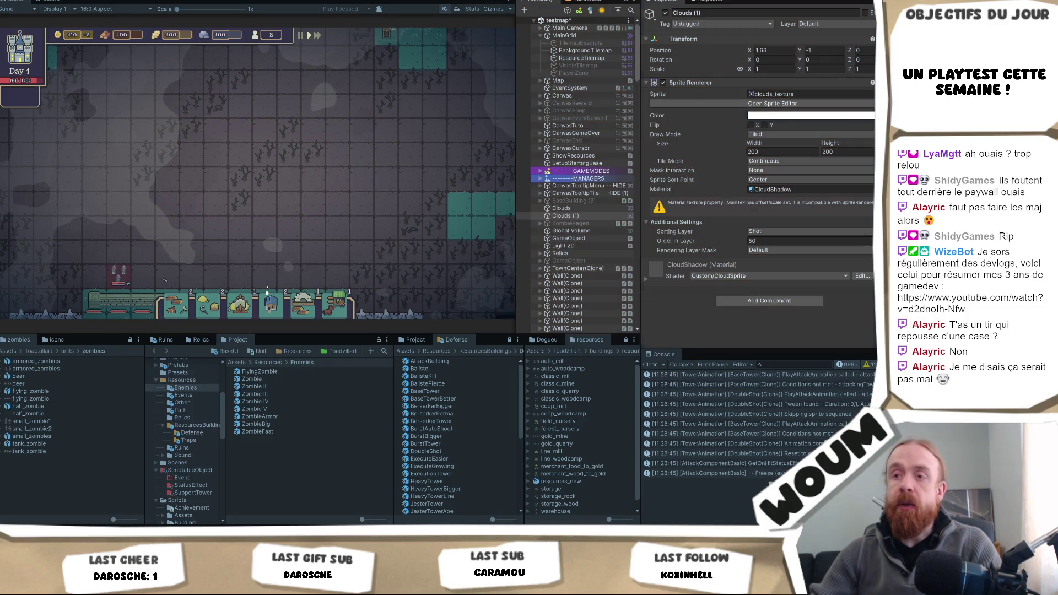
pyautogui.hotkey('ctrl', 'p')
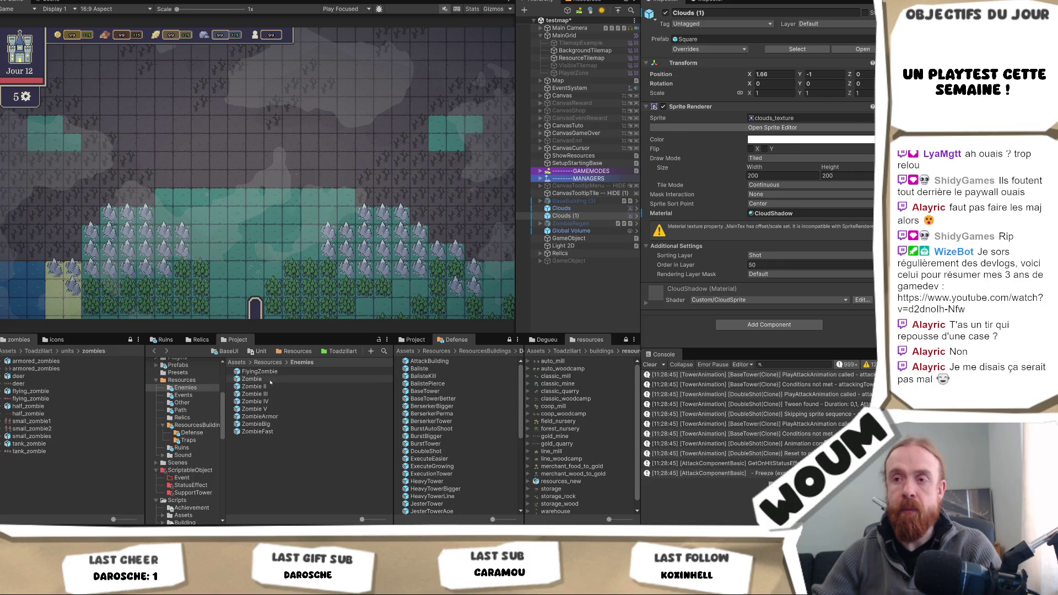
# Step: Revert the Zombie prefab's Defense back to 0
pyautogui.click(274, 380)
pyautogui.scroll(-2, 799, 275)
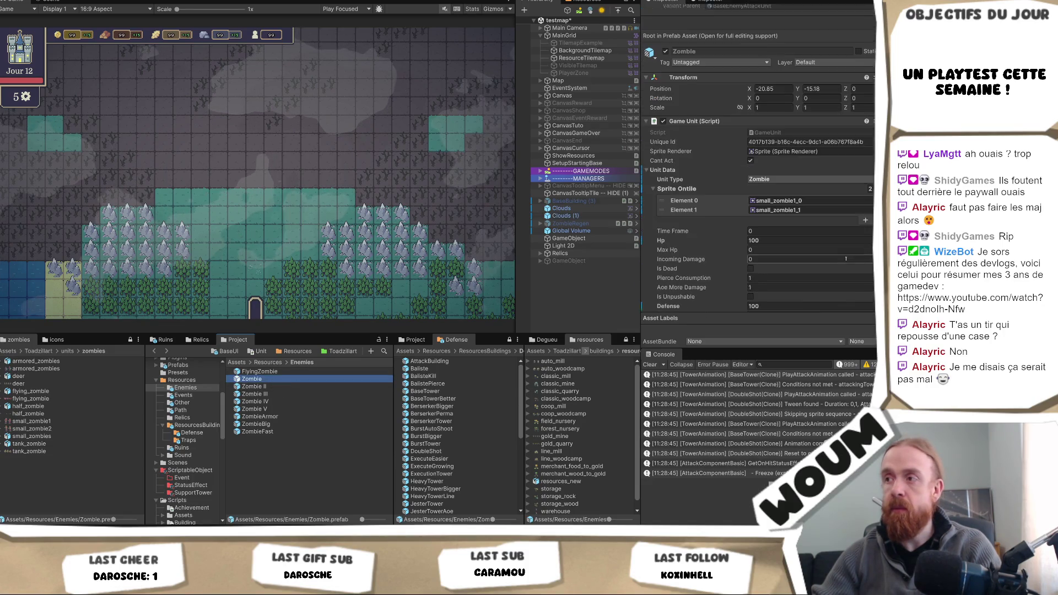
pyautogui.click(782, 280)
pyautogui.rightClick(673, 281)
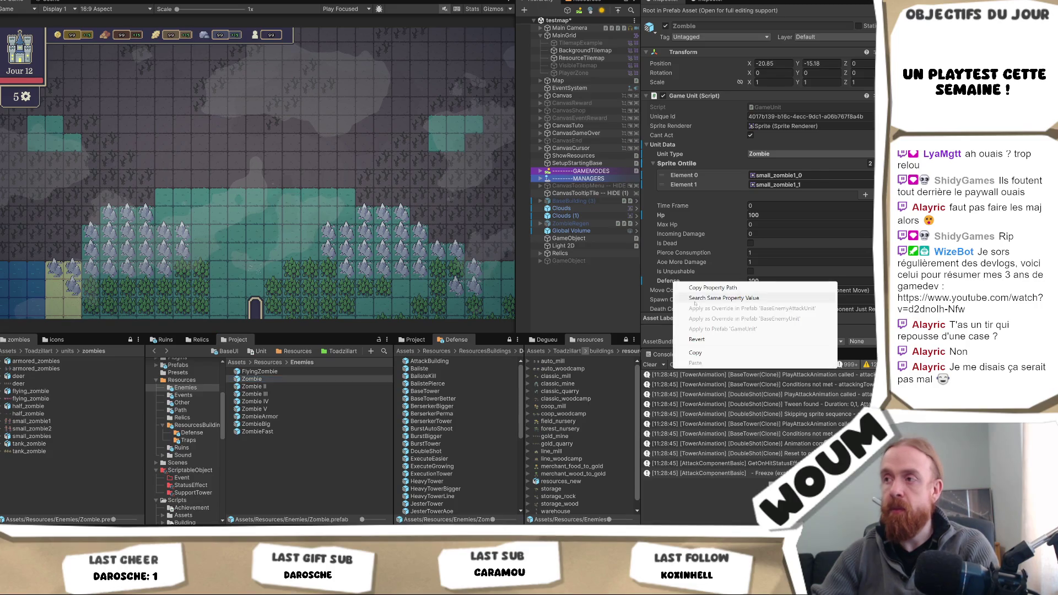
pyautogui.click(699, 340)
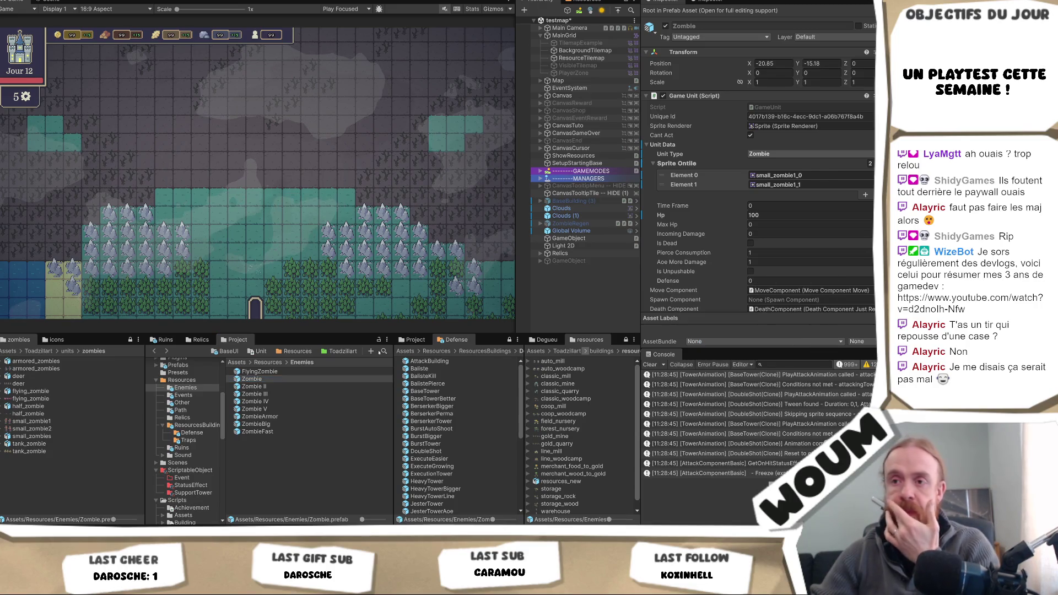
# Step: Set the ZombieArmor prefab's Defense to 5
pyautogui.click(285, 417)
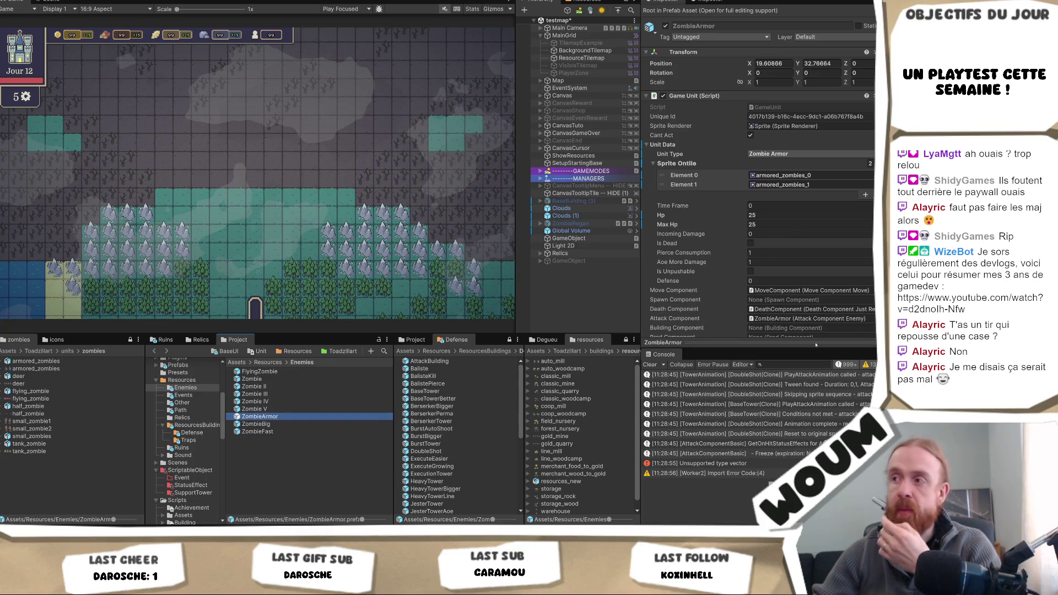
pyautogui.scroll(-2, 846, 259)
pyautogui.scroll(-3, 846, 259)
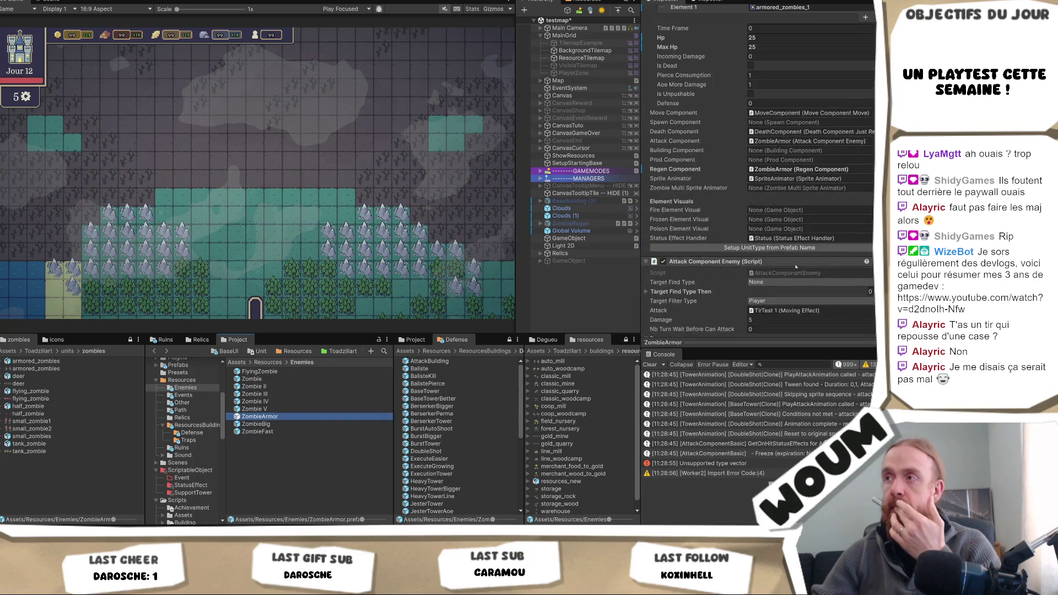
pyautogui.click(772, 155)
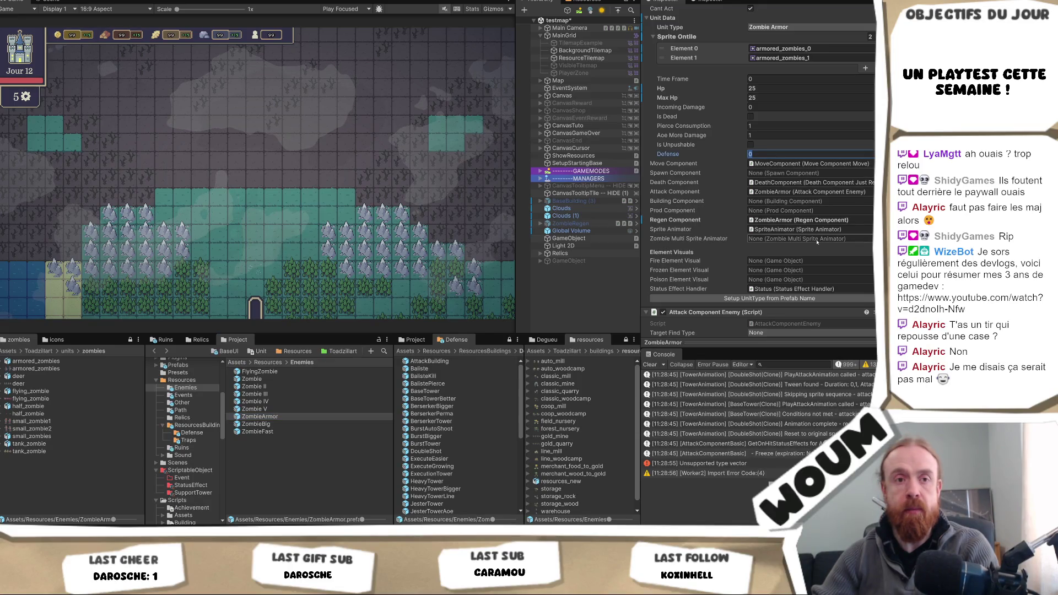
pyautogui.write('5')
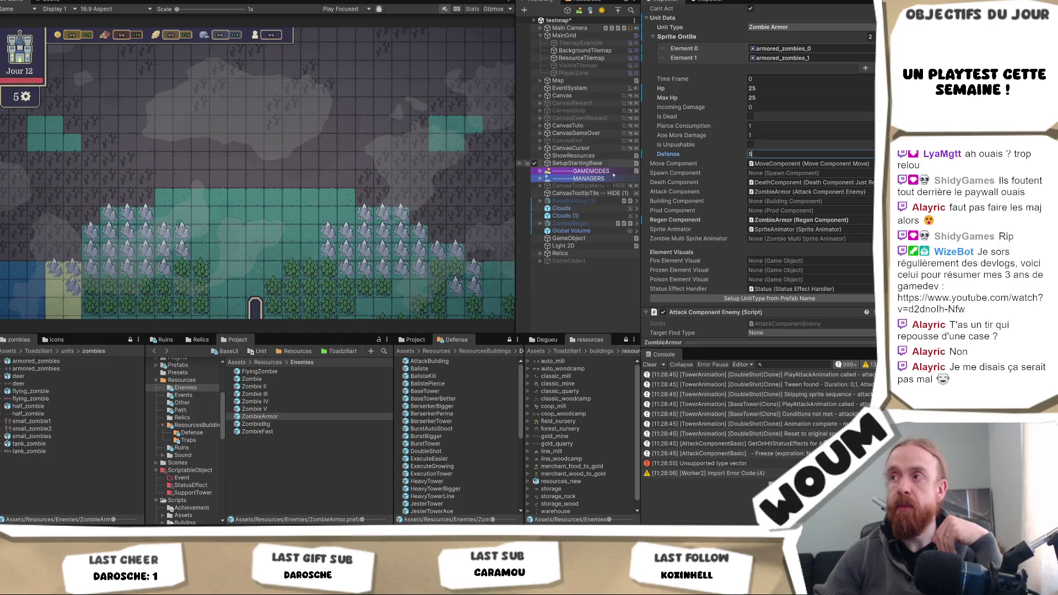
# Step: Compare Zombie and ZombieBig stats, then set ZombieArmor's Hp and Max Hp to 250
pyautogui.click(272, 379)
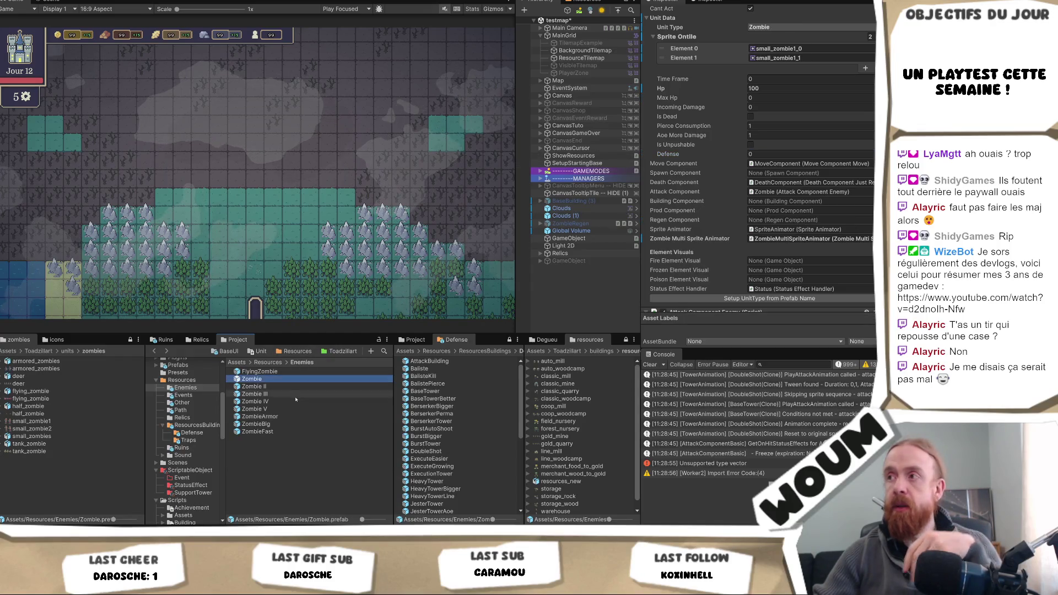
pyautogui.click(295, 424)
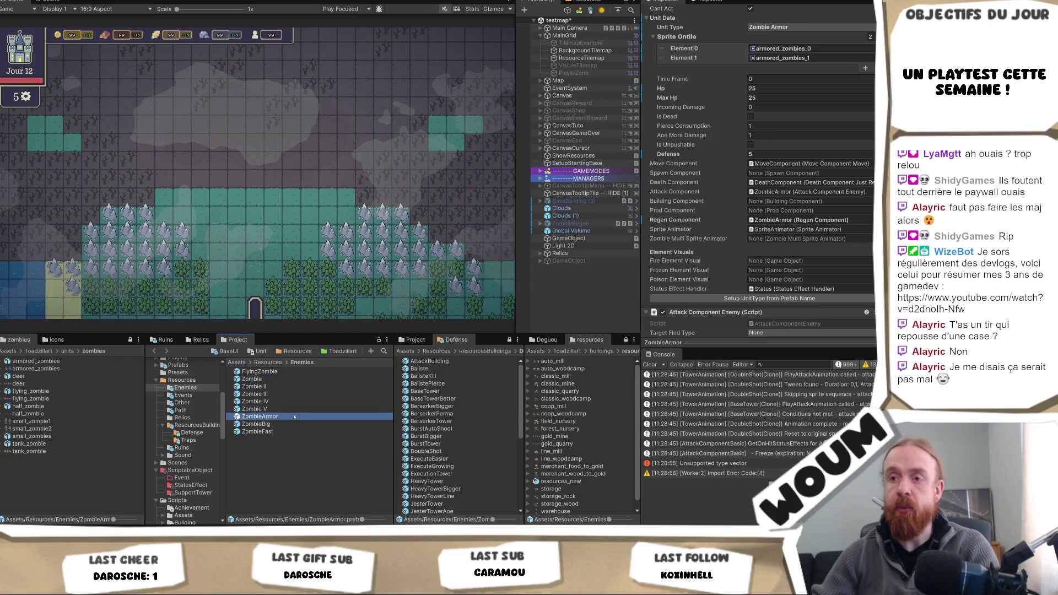
pyautogui.click(304, 416)
pyautogui.click(768, 88)
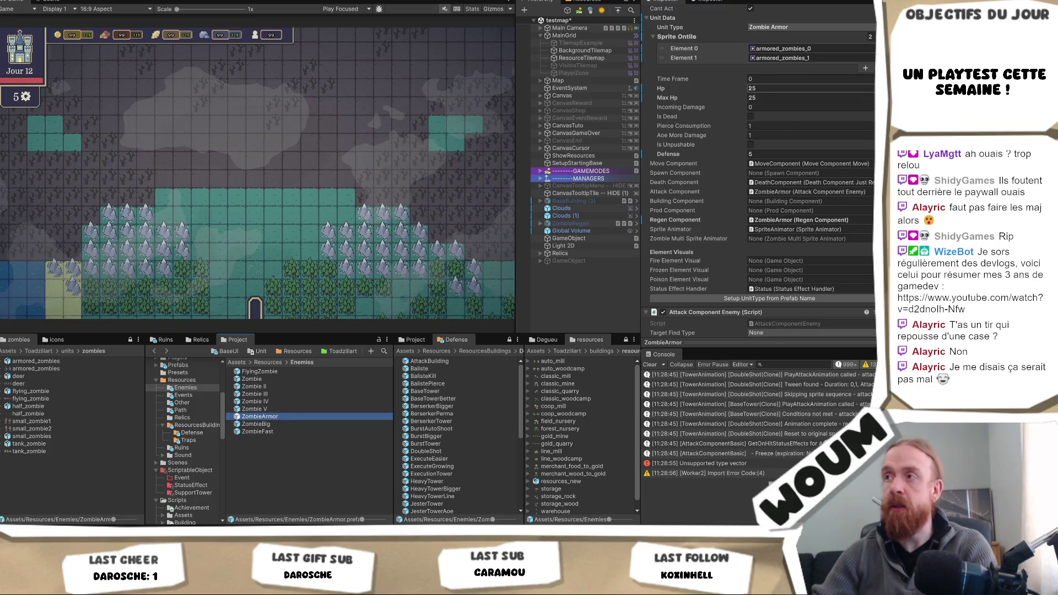
pyautogui.write('0')
pyautogui.click(769, 98)
pyautogui.write('0')
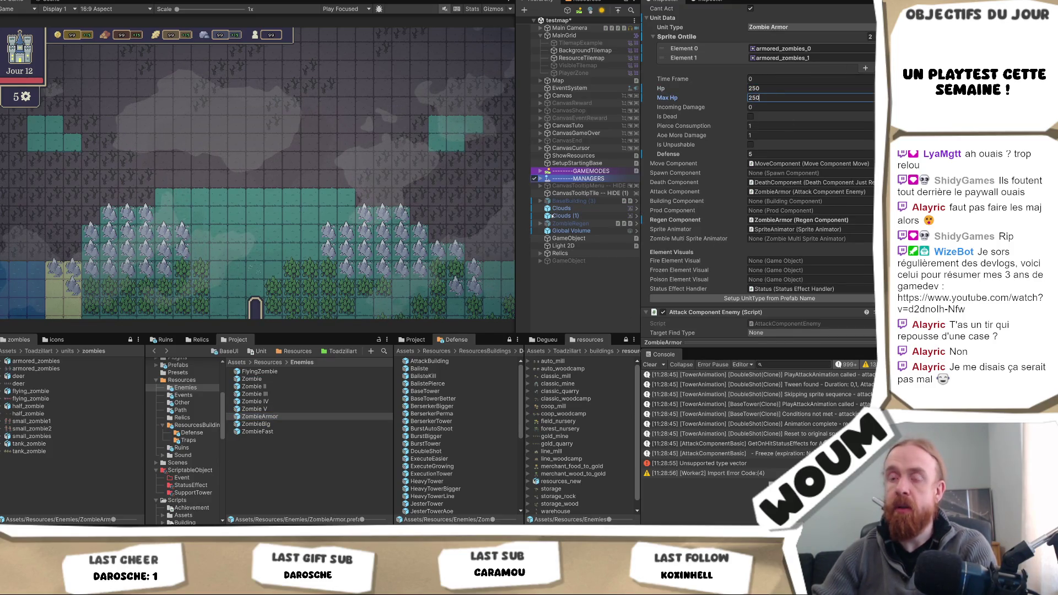
# Step: Check ZombieFast's stats, then open the ZombieArmor prefab for editing
pyautogui.click(278, 431)
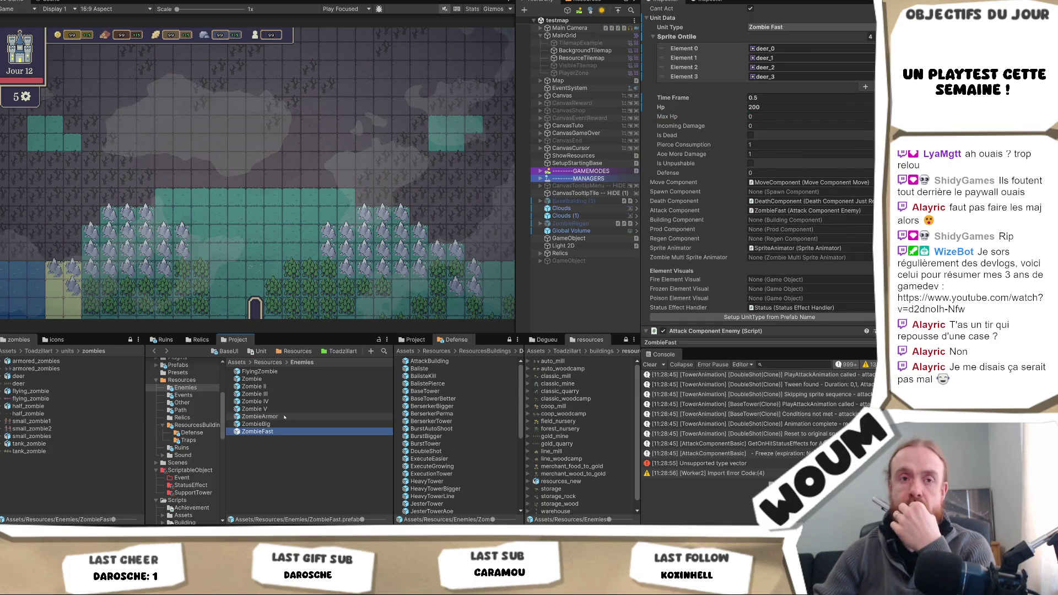
pyautogui.click(285, 417)
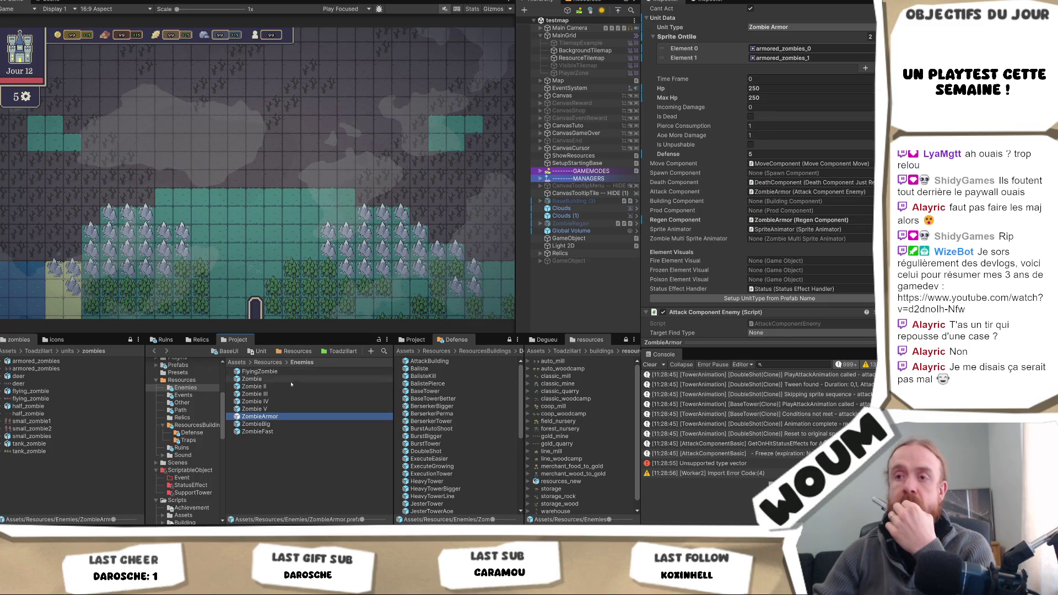
pyautogui.doubleClick(278, 417)
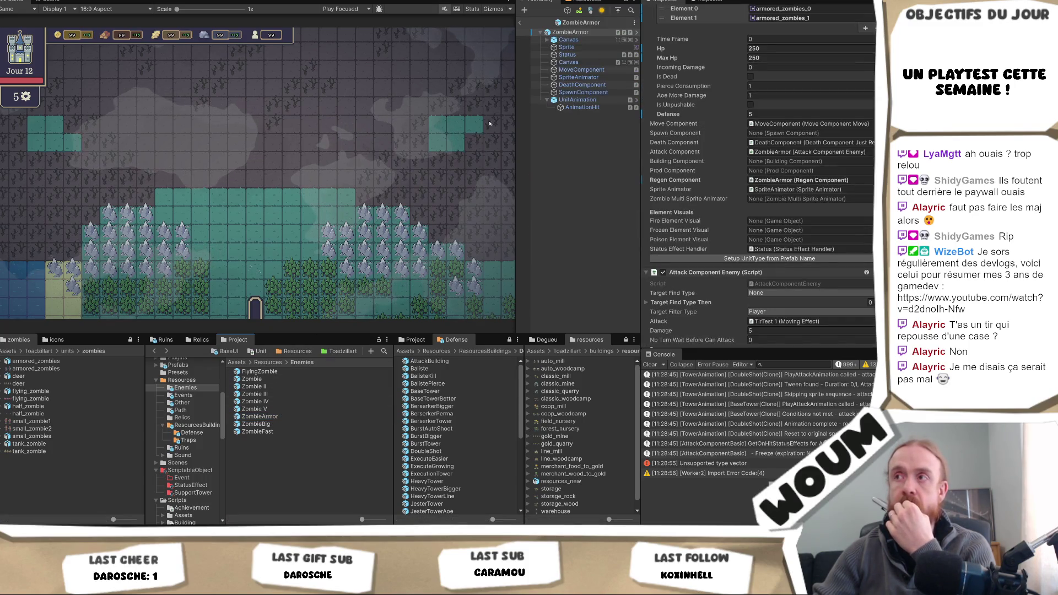
# Step: Set ZombieArmor's MoveComponent Nb Move Per Act to 1, then select another zombie prefab
pyautogui.click(599, 71)
pyautogui.click(777, 121)
pyautogui.write('1')
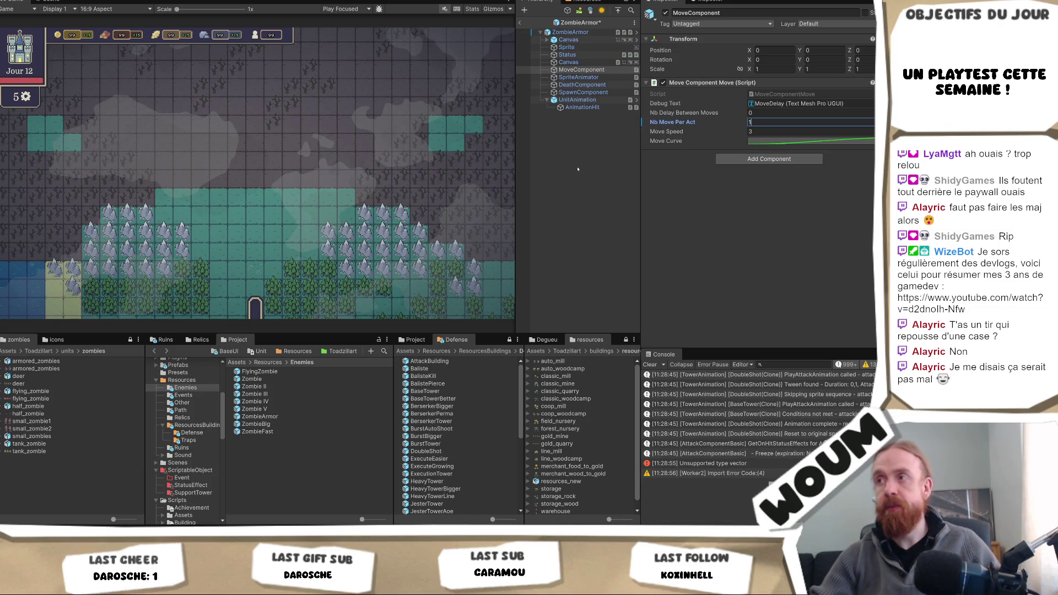
pyautogui.click(582, 160)
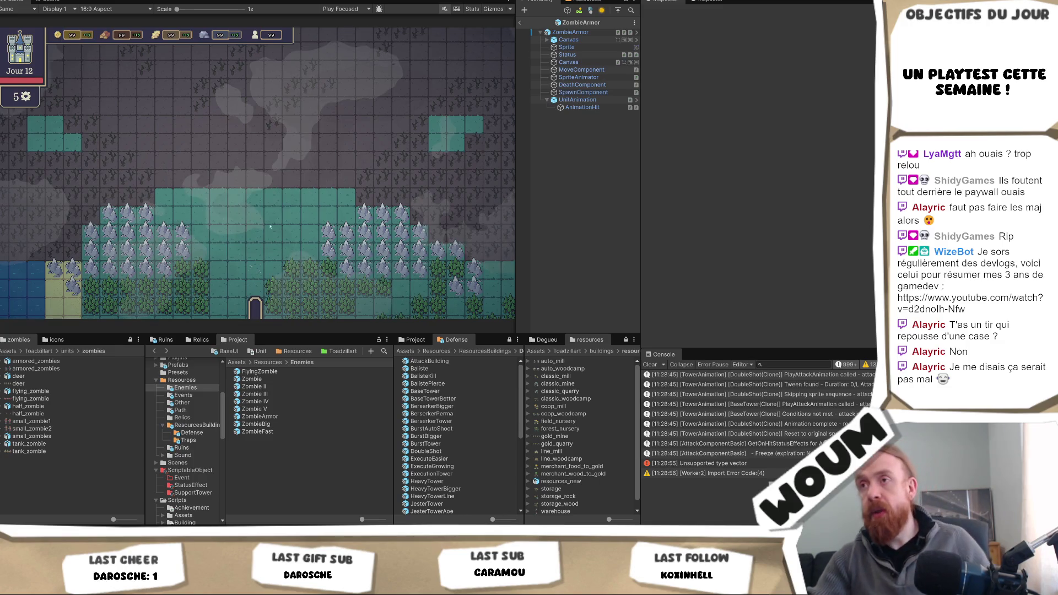
pyautogui.click(256, 424)
# Step: Select the FlyingZombie prefab, leave its Hp at 30, and switch to the Scene view
pyautogui.click(259, 371)
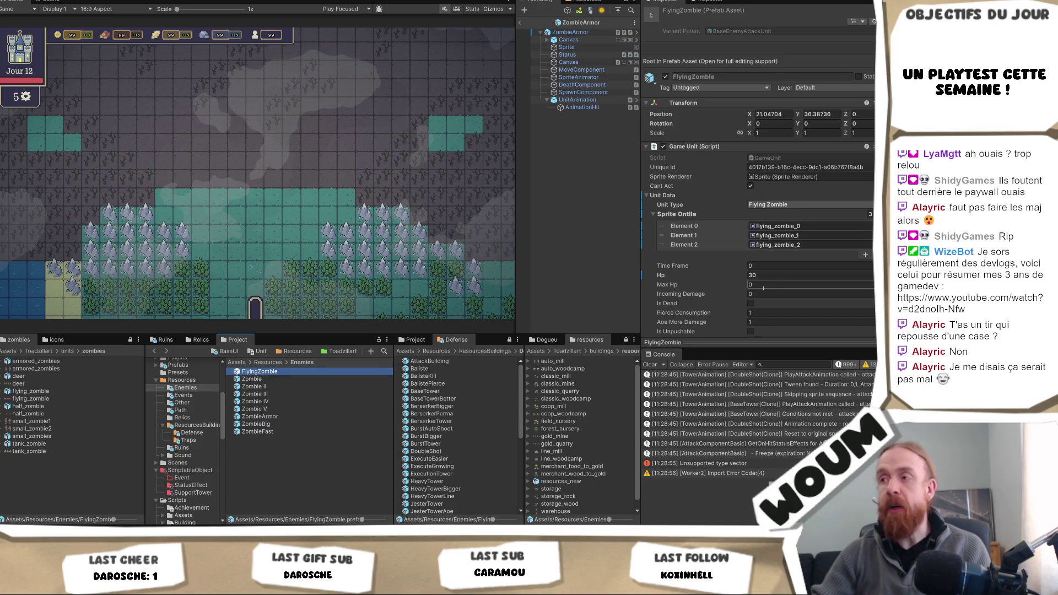
pyautogui.click(774, 274)
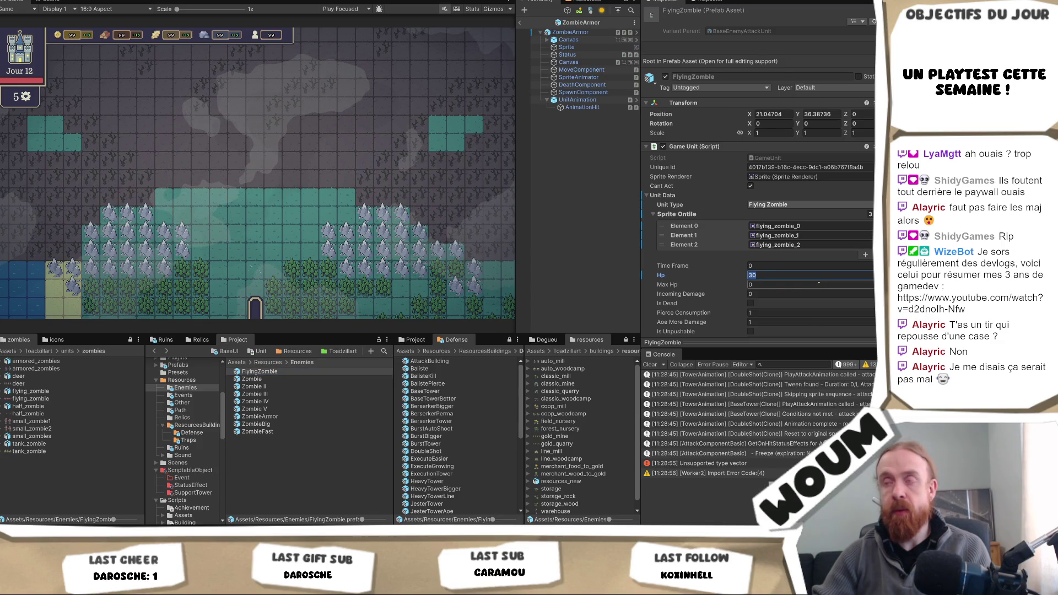
pyautogui.scroll(-8, 819, 282)
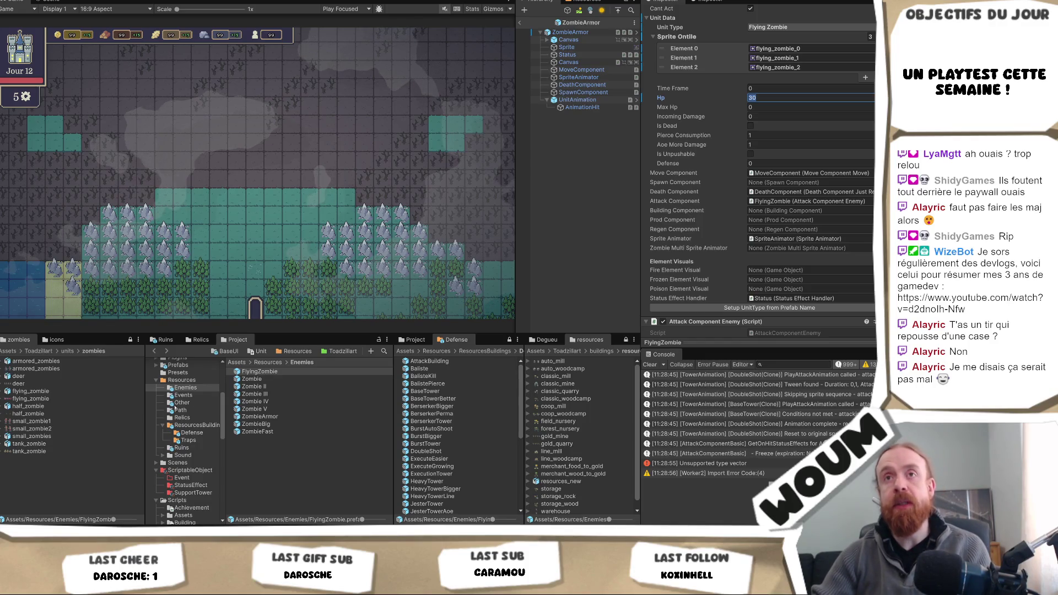
pyautogui.click(48, 3)
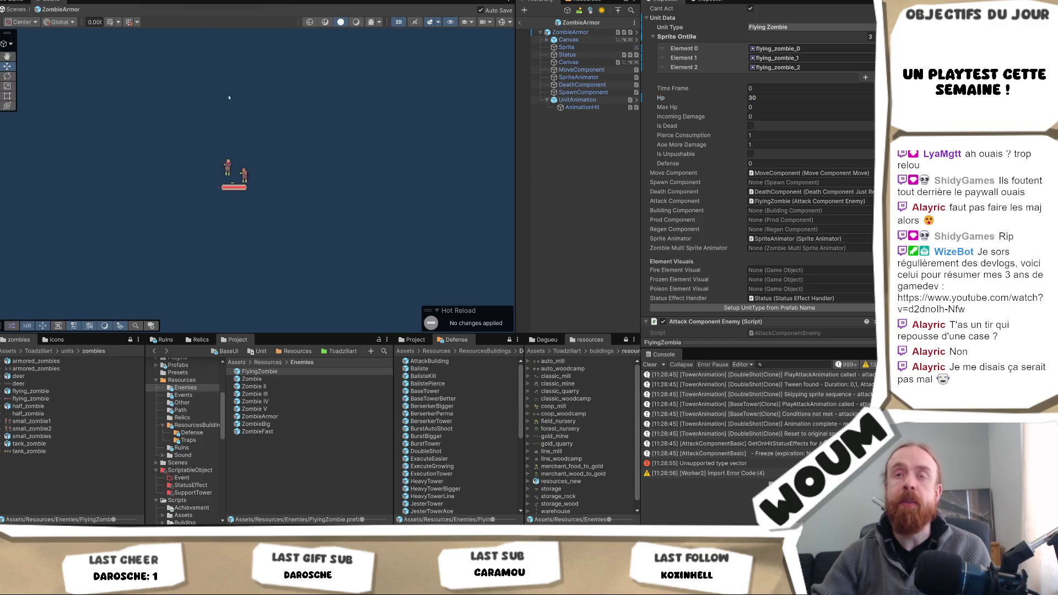
# Step: Exit the ZombieArmor prefab back to testmap, nudge the view, and inspect FlyingZombie
pyautogui.click(521, 21)
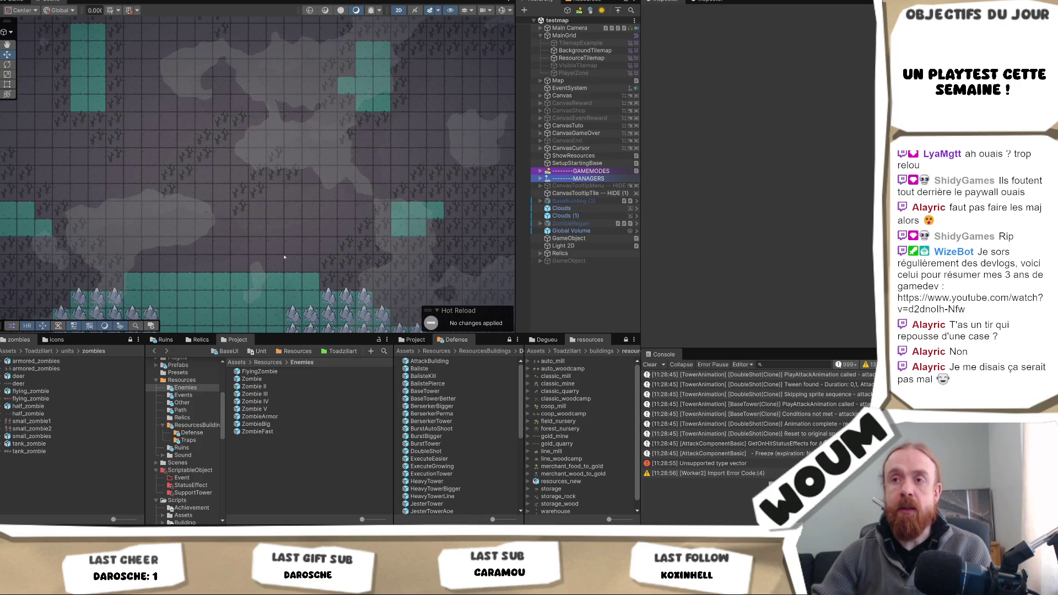
pyautogui.moveTo(284, 257); pyautogui.dragTo(286, 237)
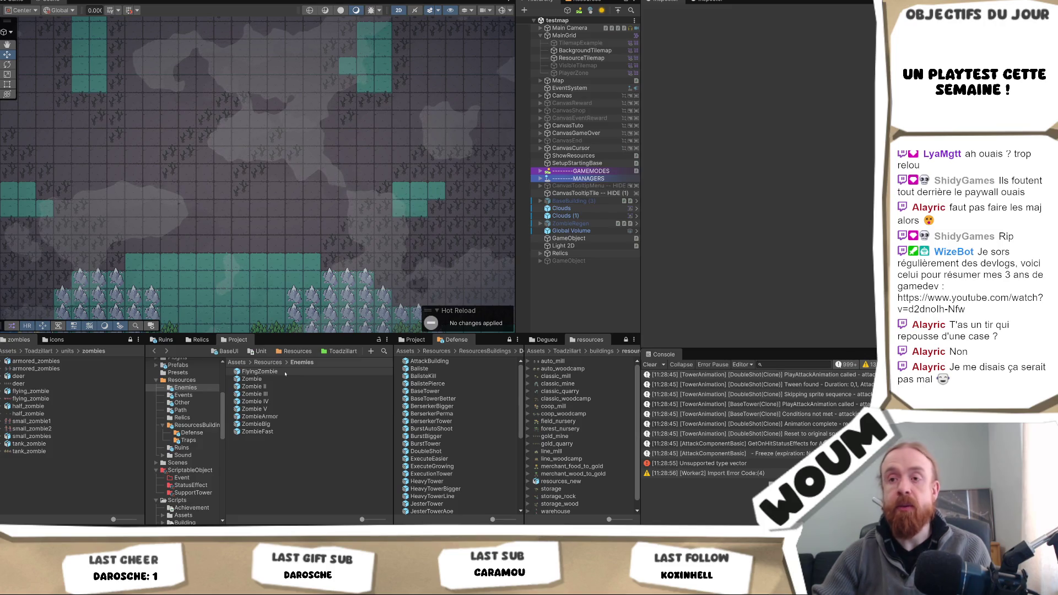
pyautogui.click(285, 374)
pyautogui.scroll(-3, 869, 250)
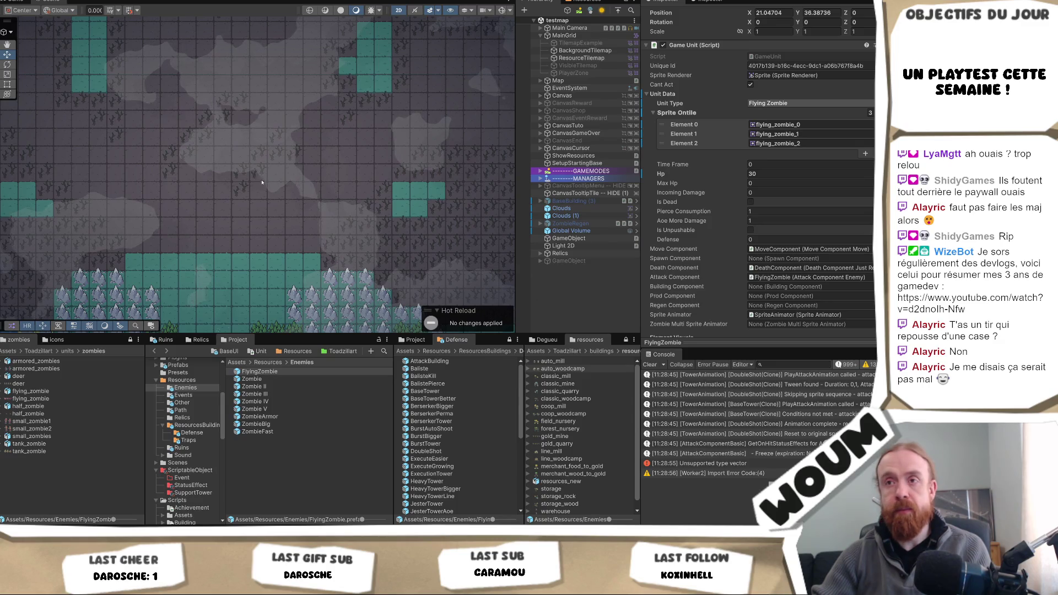
# Step: Select Clouds (1), then Clouds, then ResourceTilemap to display its resource tiles
pyautogui.click(278, 209)
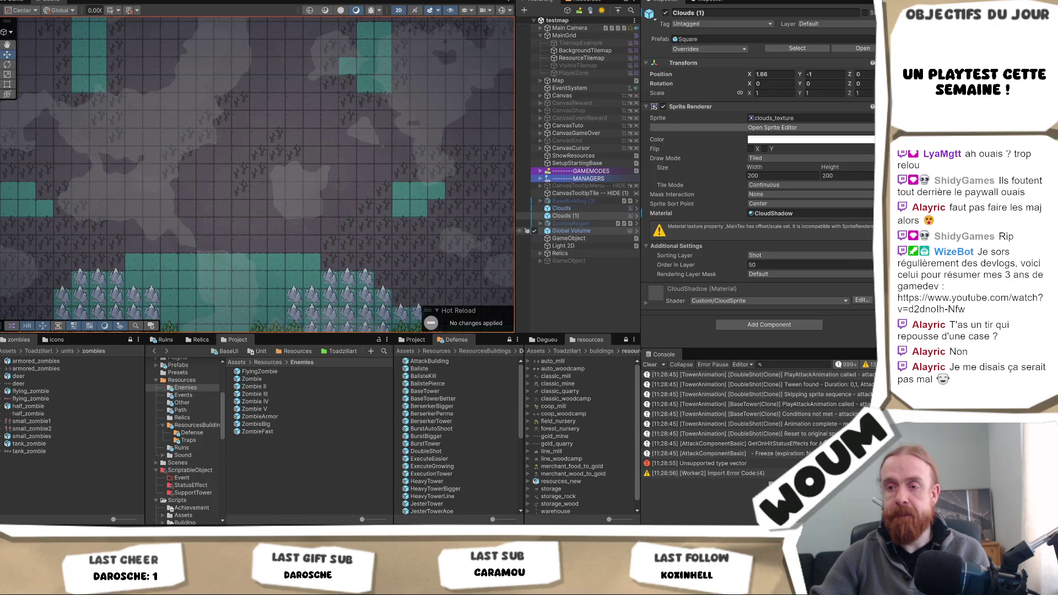
pyautogui.moveTo(268, 519)
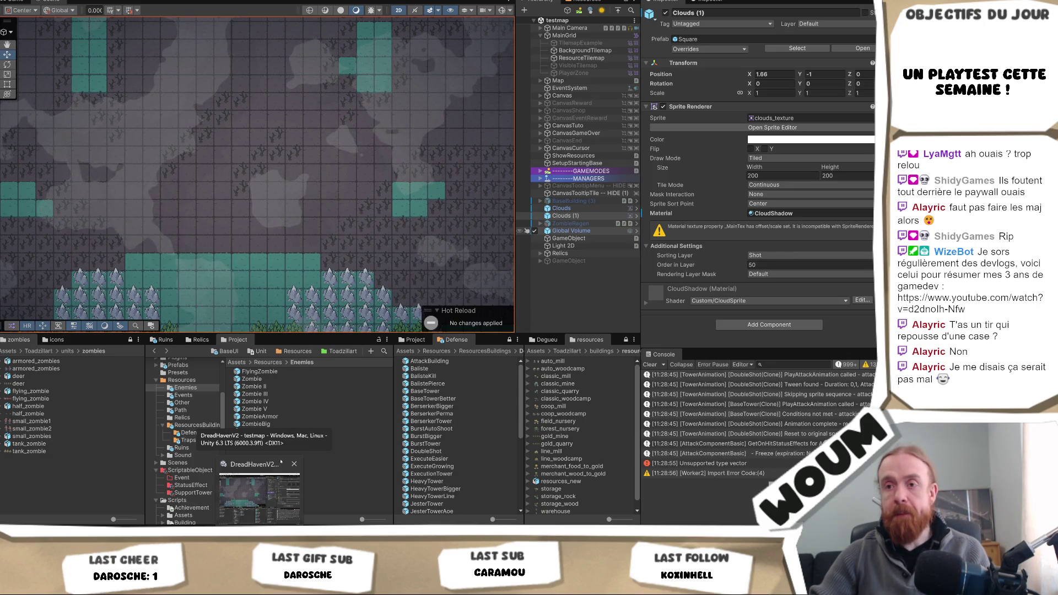
pyautogui.click(212, 60)
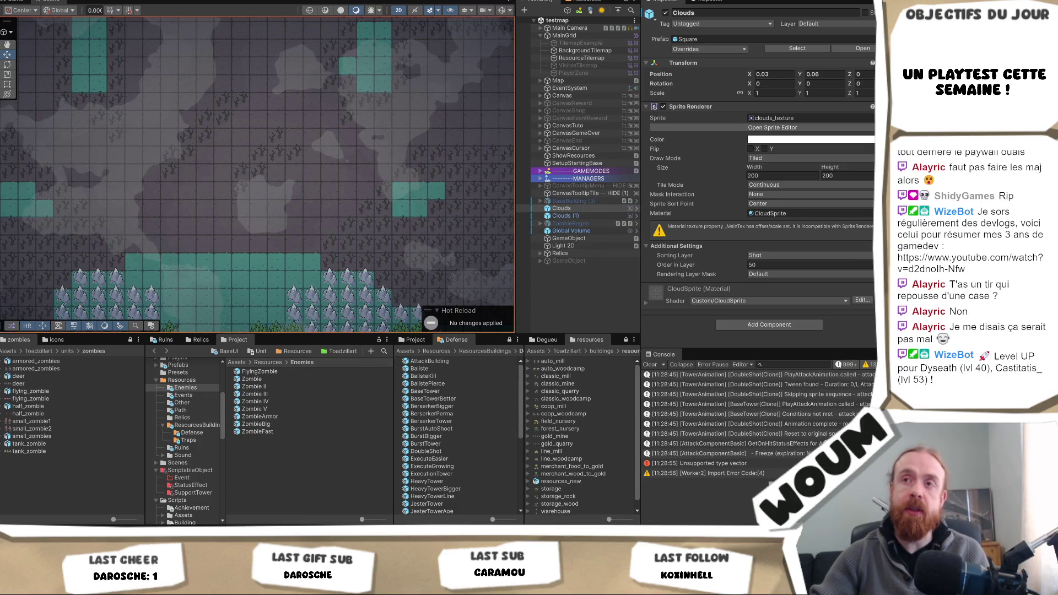
pyautogui.click(581, 58)
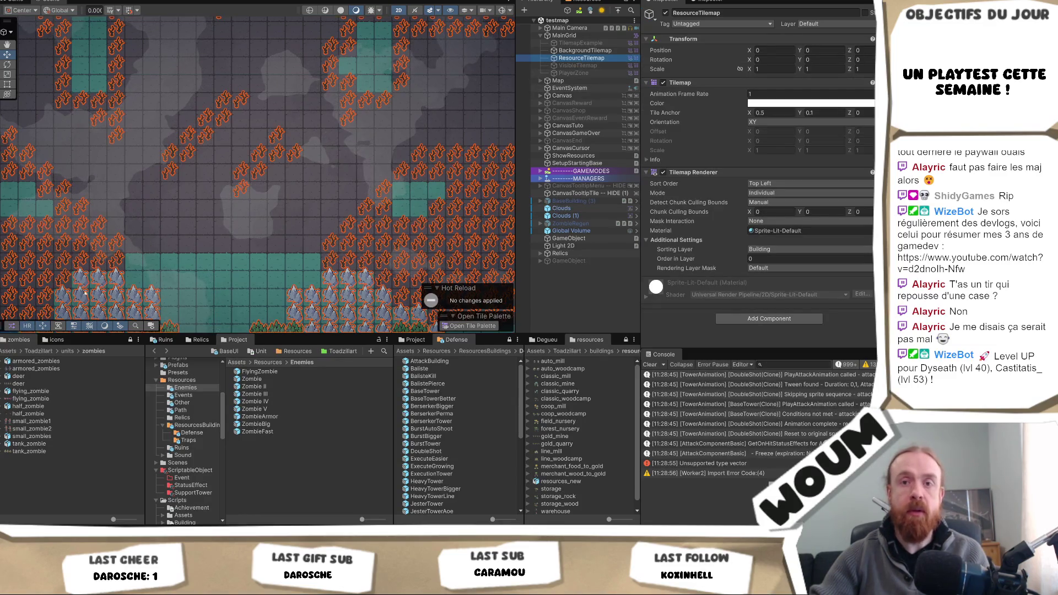
# Step: Paint one more resource tile onto the ResourceTilemap, then pan around the testmap to check it
pyautogui.click(360, 171)
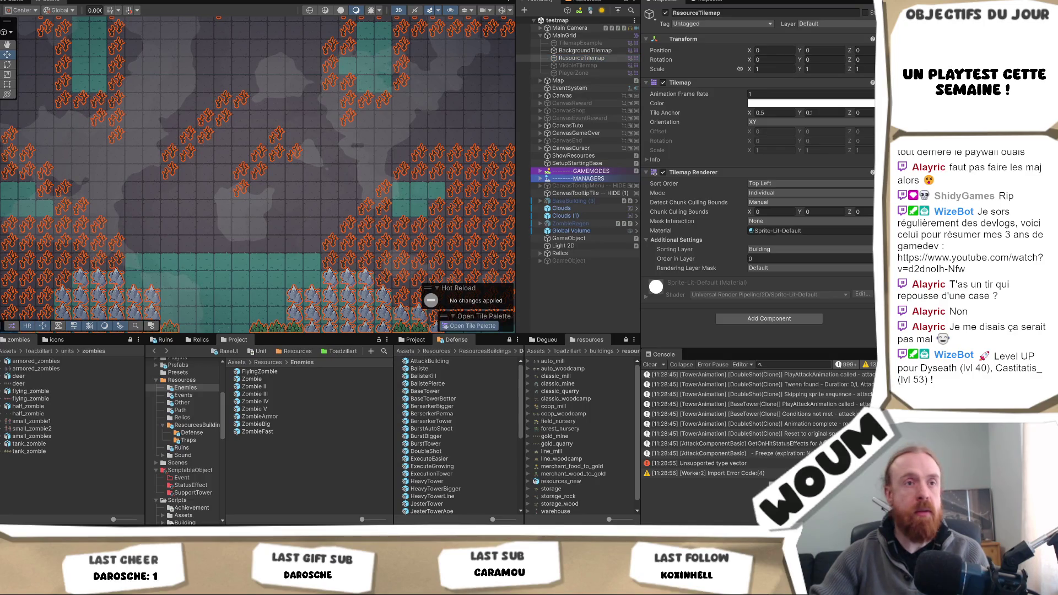
pyautogui.click(250, 82)
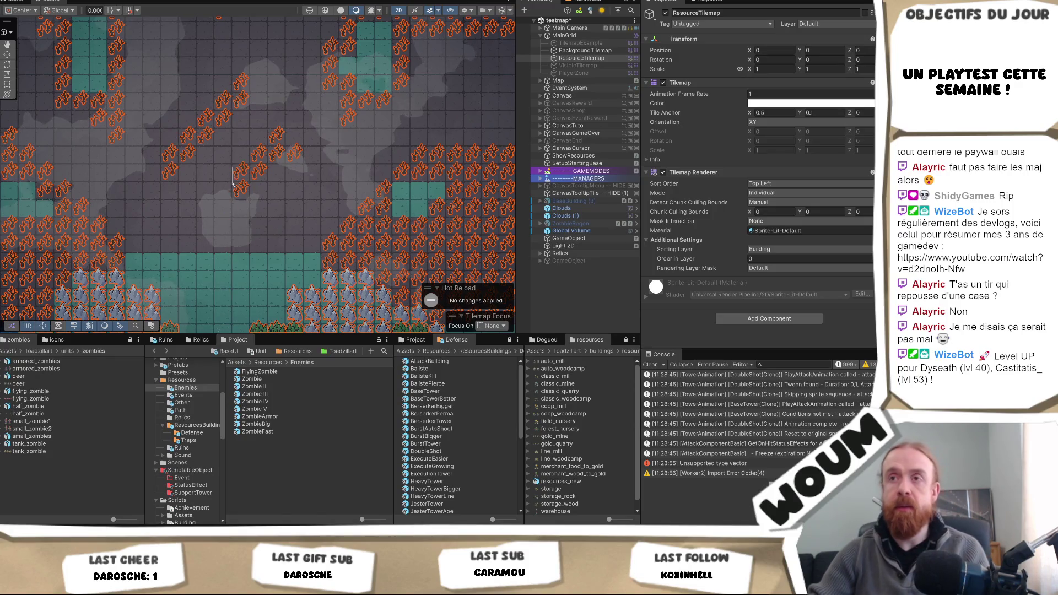
pyautogui.moveTo(243, 173); pyautogui.dragTo(239, 210)
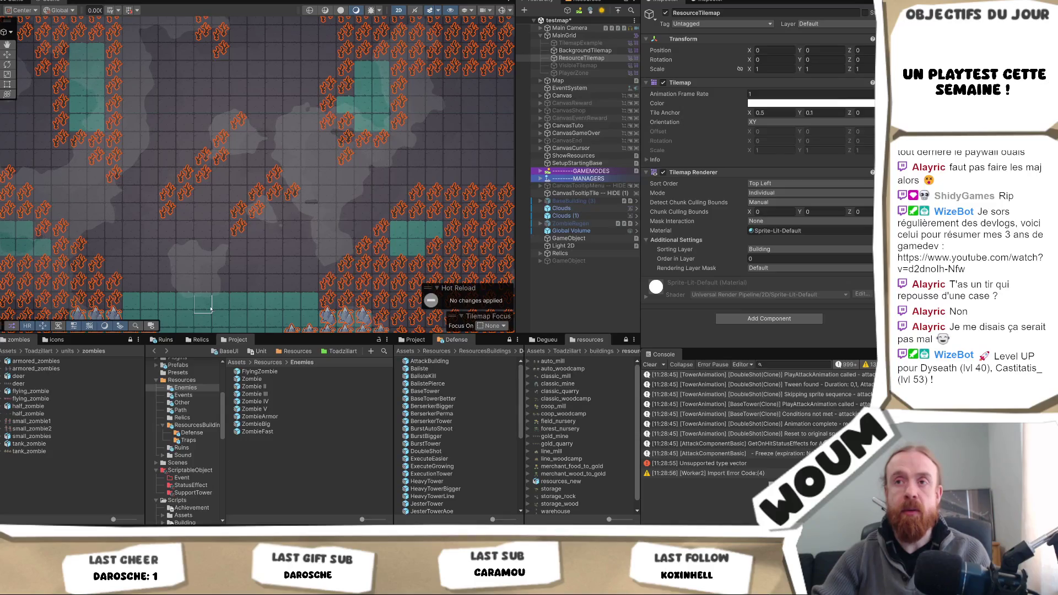
pyautogui.moveTo(291, 152)
pyautogui.mouseDown()
pyautogui.moveTo(286, 239)
pyautogui.moveTo(286, 212)
pyautogui.mouseUp()
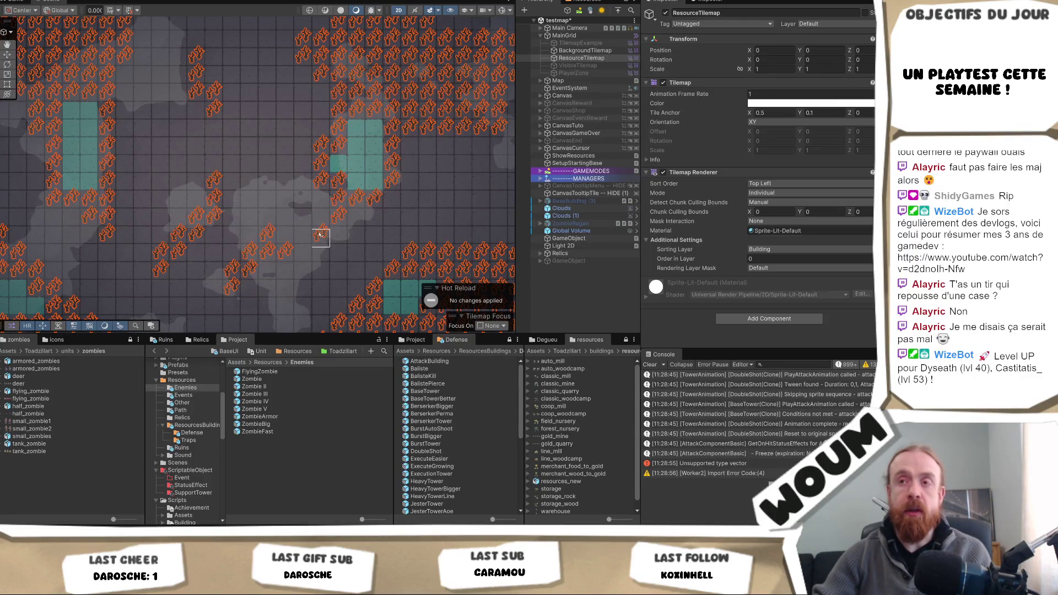
pyautogui.moveTo(278, 191); pyautogui.dragTo(269, 160)
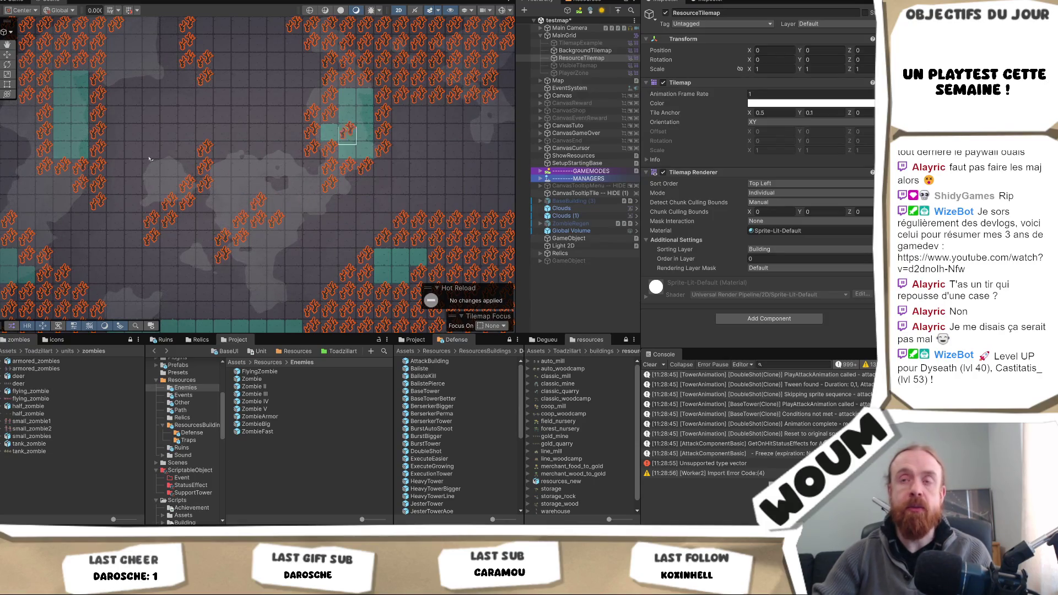
pyautogui.moveTo(199, 249)
pyautogui.mouseDown()
pyautogui.moveTo(276, 138)
pyautogui.moveTo(310, 149)
pyautogui.moveTo(327, 203)
pyautogui.moveTo(318, 270)
pyautogui.mouseUp()
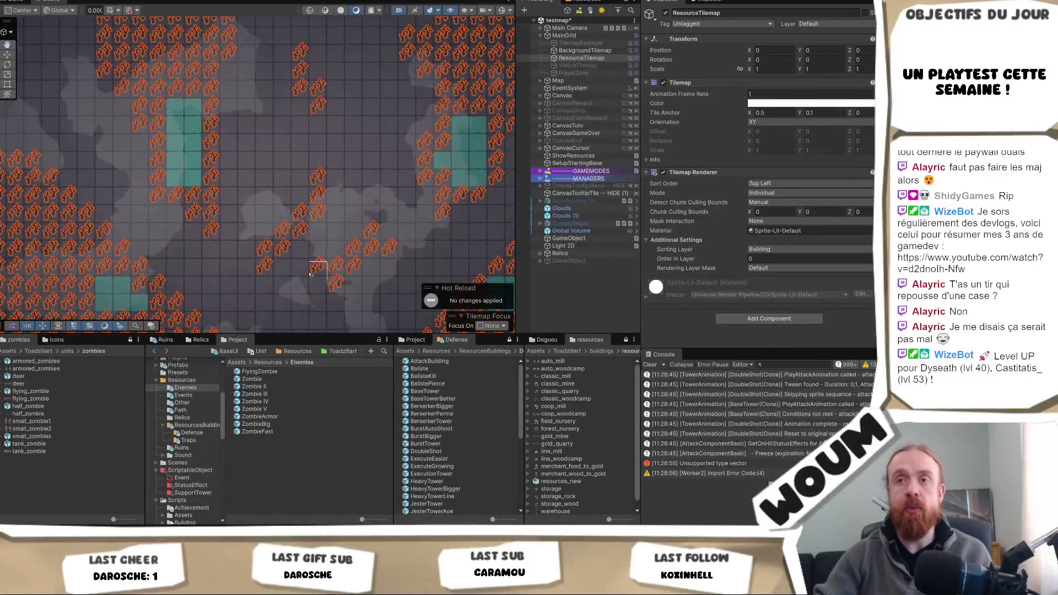
pyautogui.scroll(-2, 228, 270)
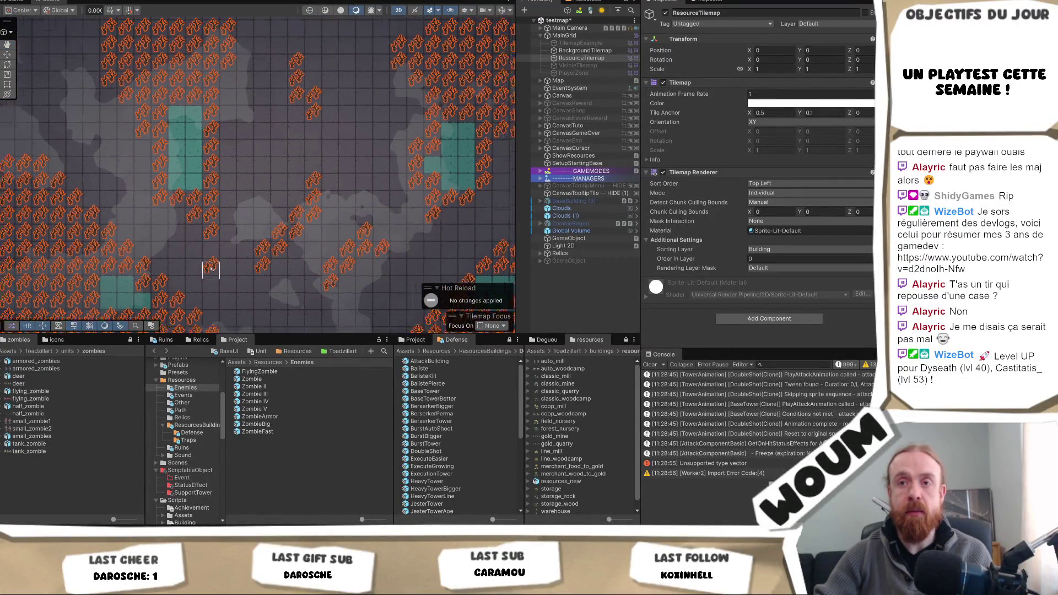
# Step: Pan the Scene view across the testmap to survey the resource tiles, towers and trees
pyautogui.moveTo(233, 278); pyautogui.dragTo(227, 182)
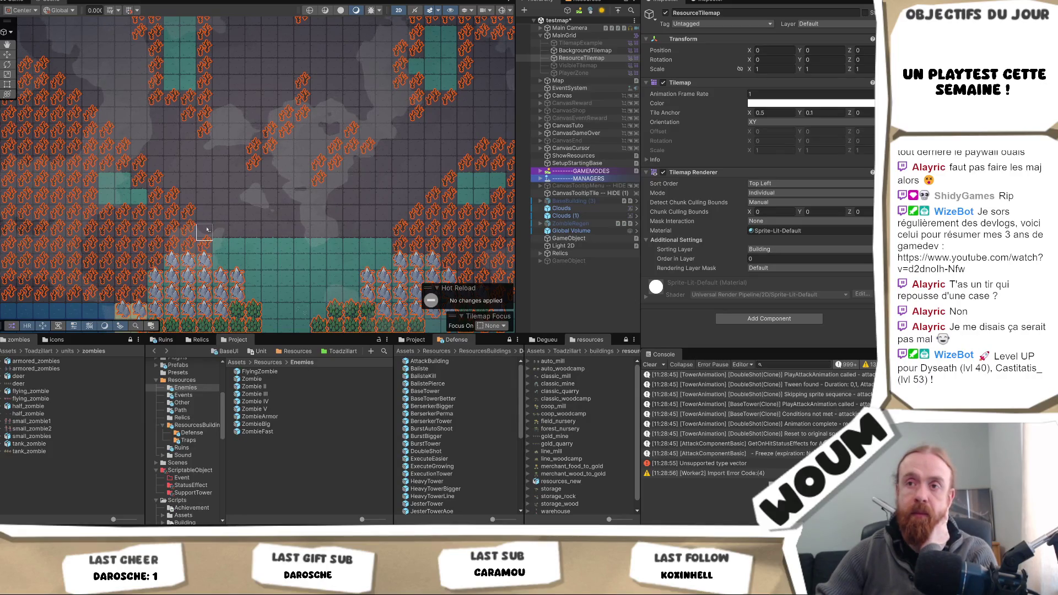
pyautogui.moveTo(364, 231); pyautogui.dragTo(287, 230)
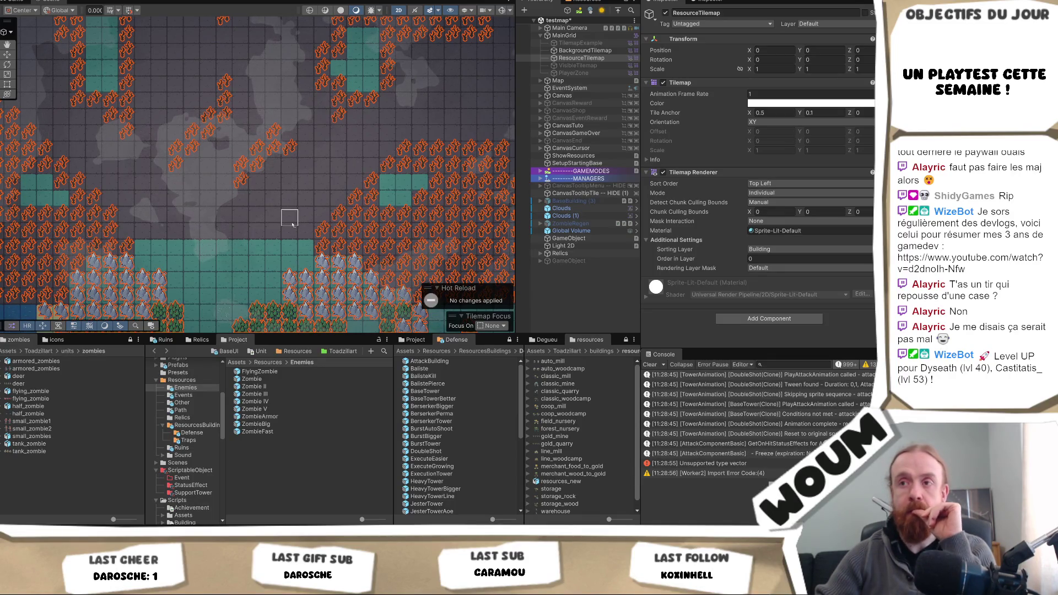
pyautogui.moveTo(284, 200); pyautogui.dragTo(279, 220)
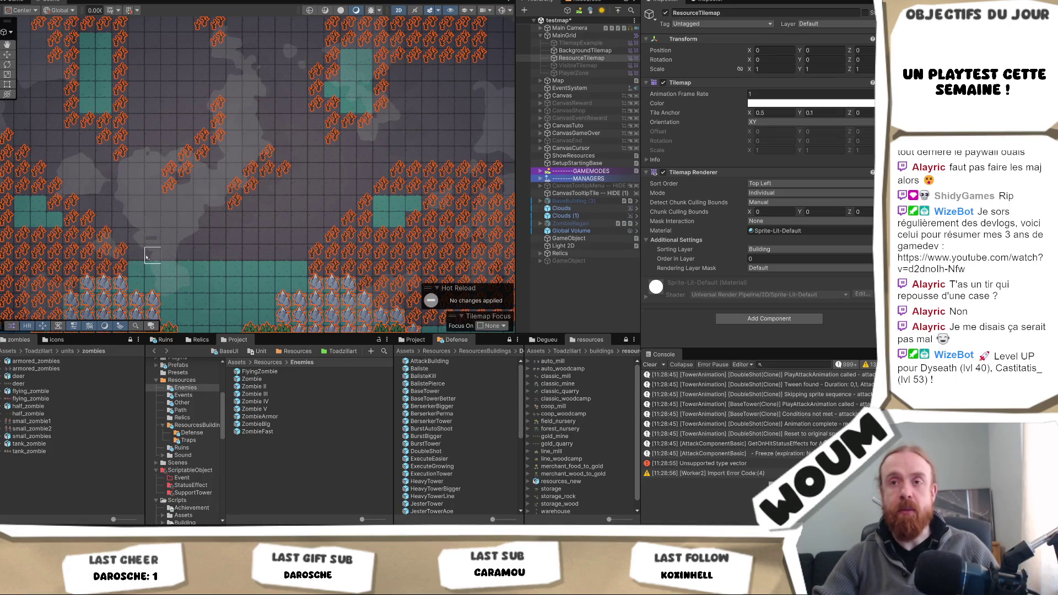
pyautogui.moveTo(135, 205)
pyautogui.mouseDown()
pyautogui.moveTo(154, 236)
pyautogui.moveTo(176, 243)
pyautogui.mouseUp()
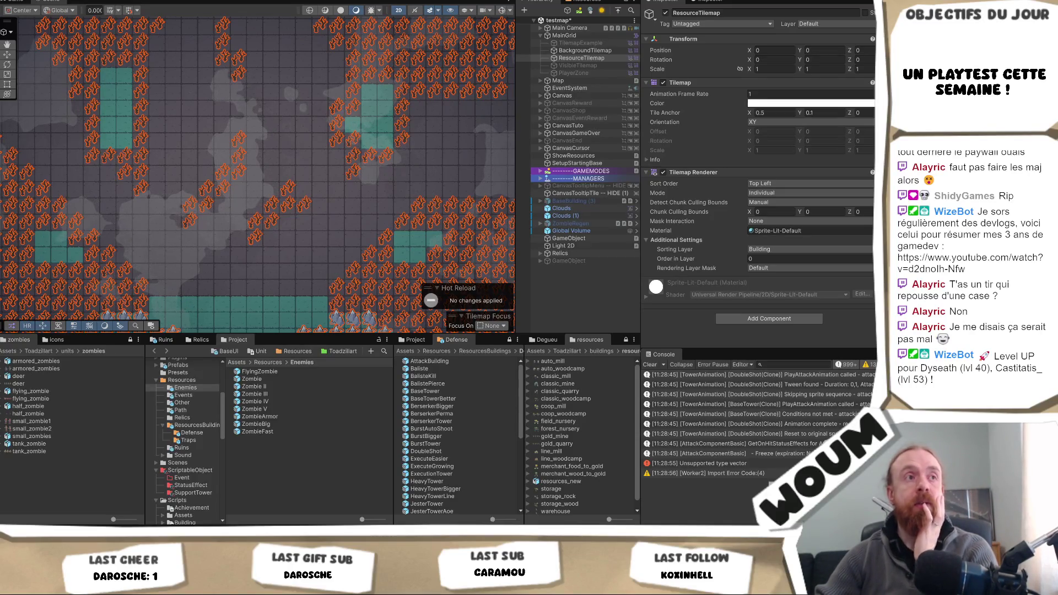
pyautogui.moveTo(338, 202); pyautogui.dragTo(323, 215)
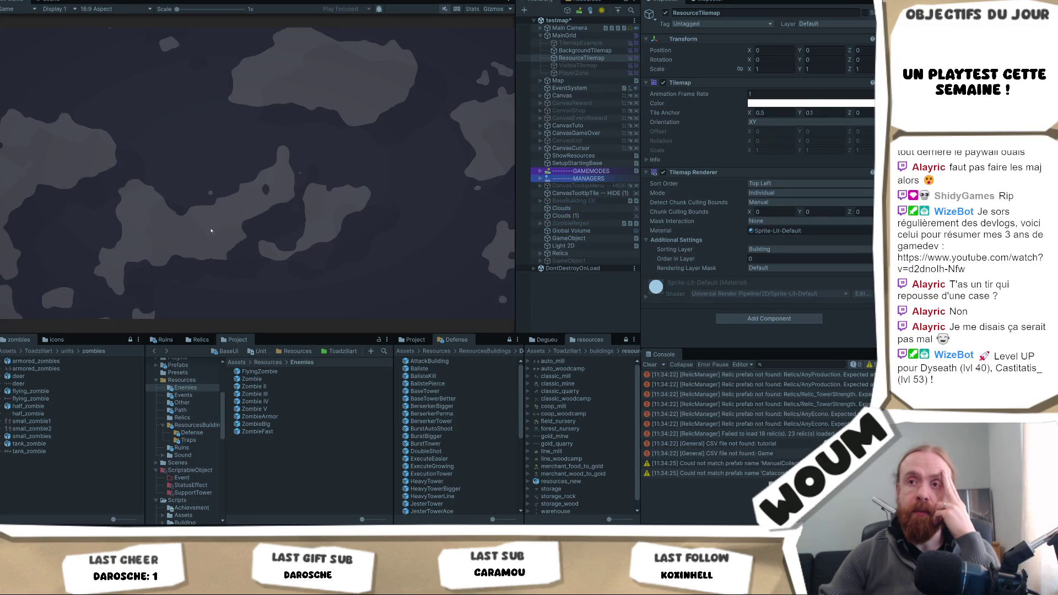
# Step: In the running game, dismiss the popup, place the town center and select two tiles before switching to Visual Studio
pyautogui.click(251, 274)
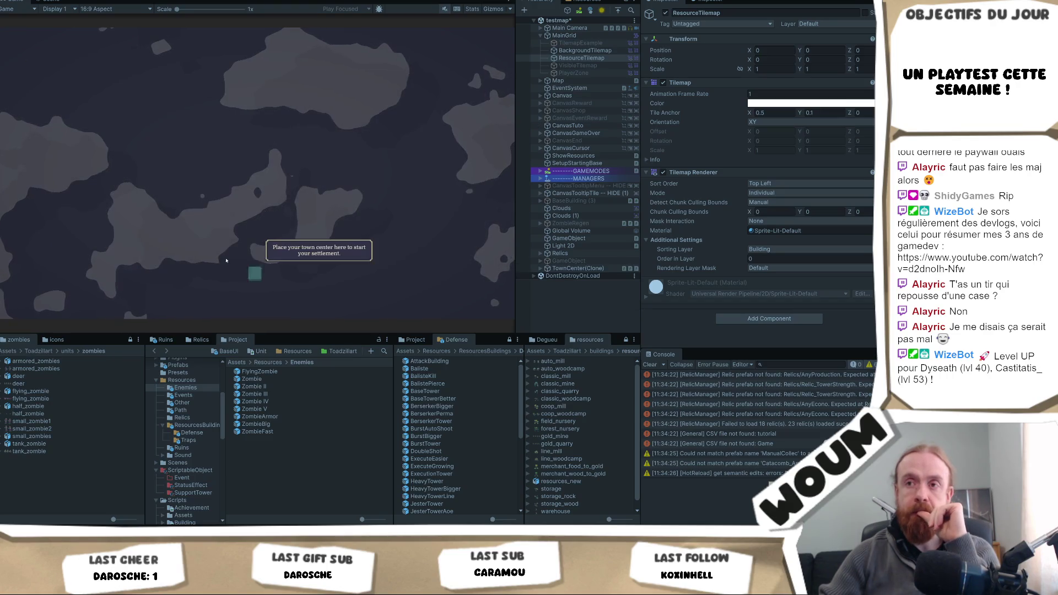
pyautogui.click(254, 268)
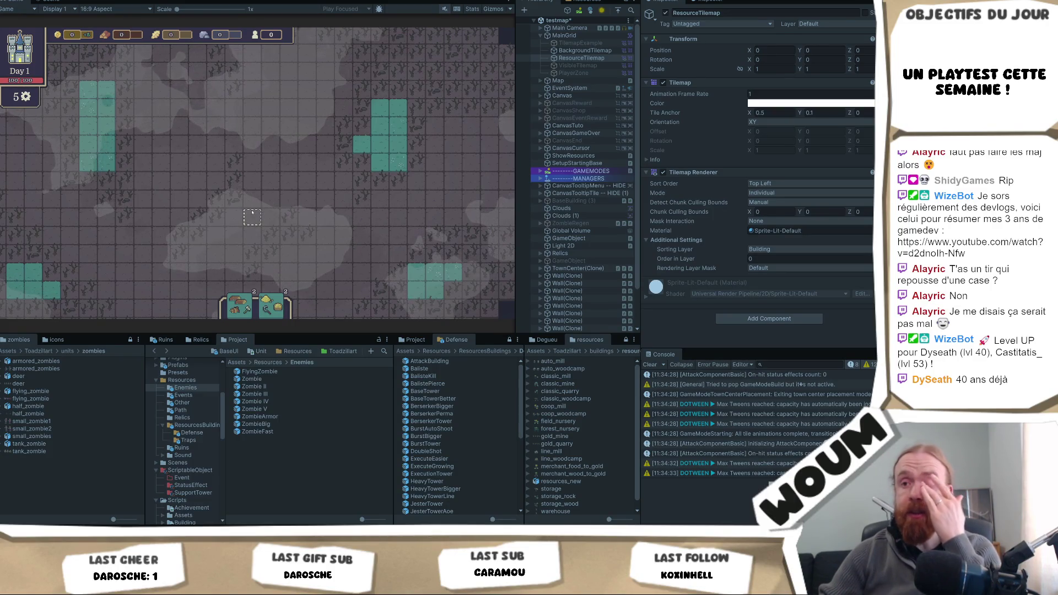
pyautogui.click(252, 212)
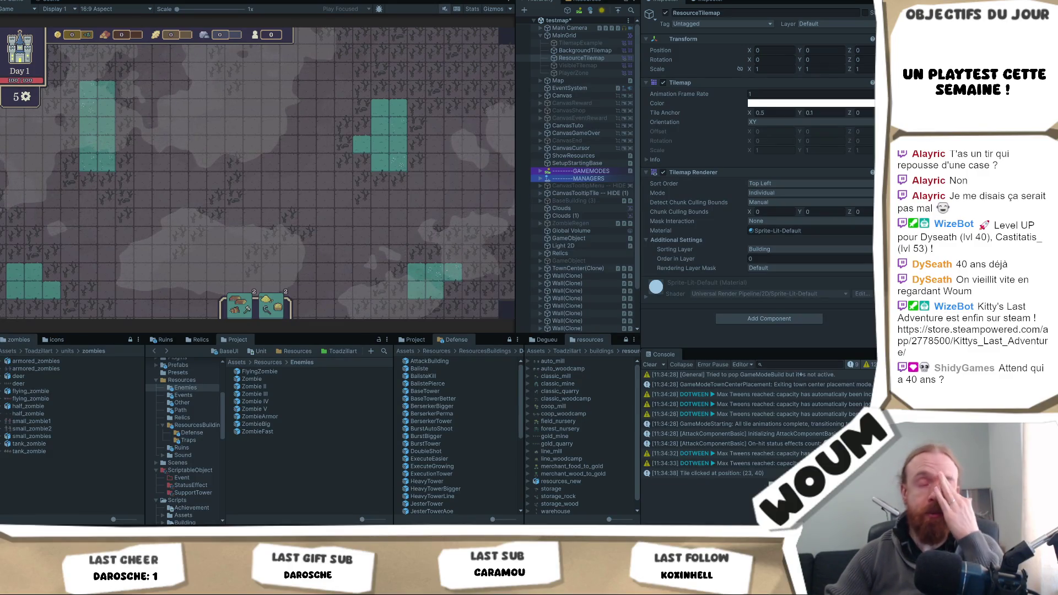
pyautogui.click(224, 218)
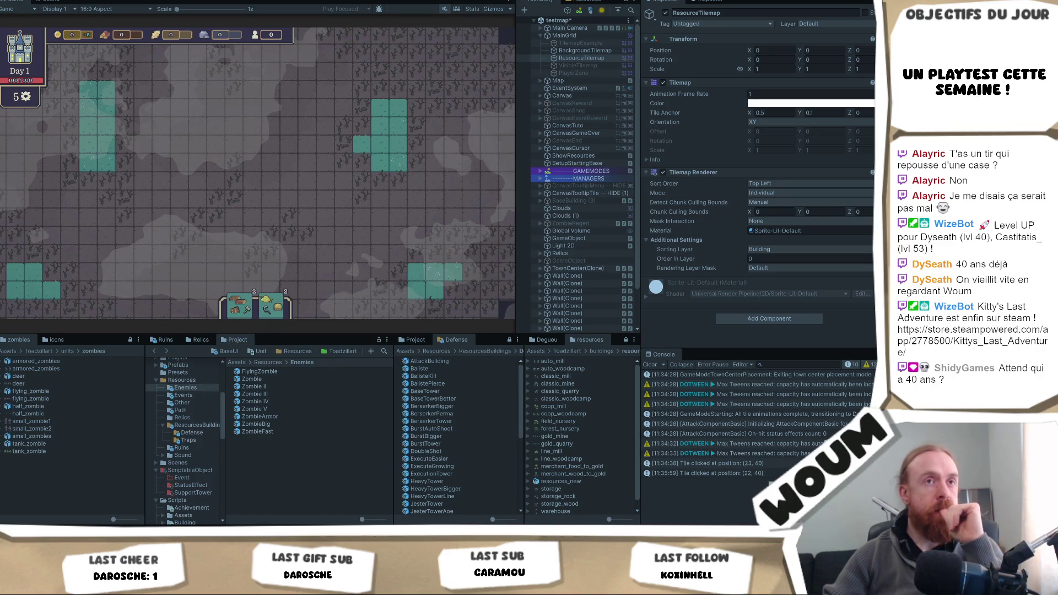
pyautogui.hotkey('alt', 'Tab')
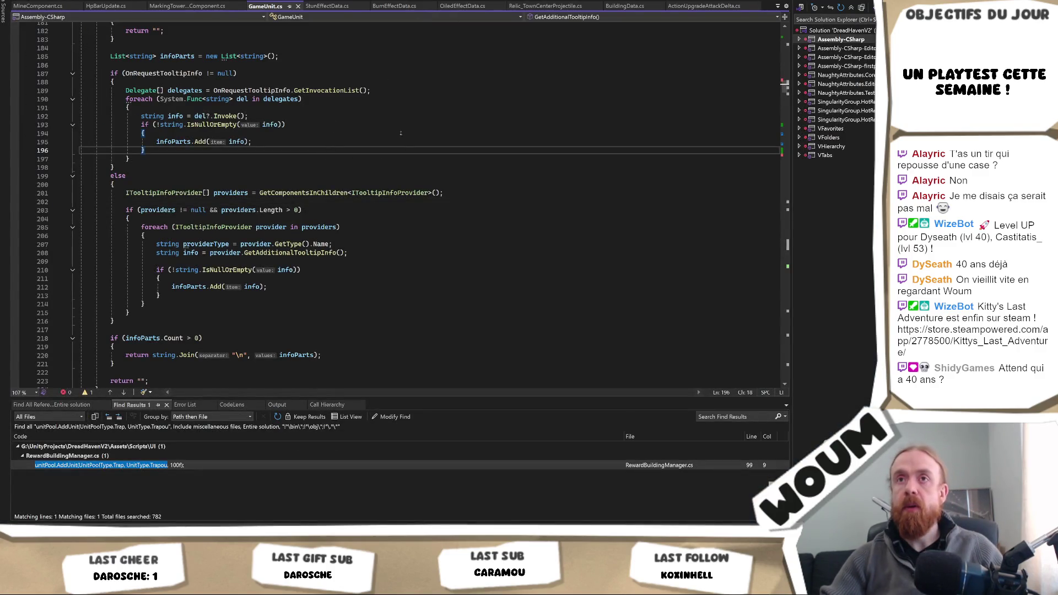
# Step: Open WaveController.cs from the list of open files
pyautogui.click(589, 90)
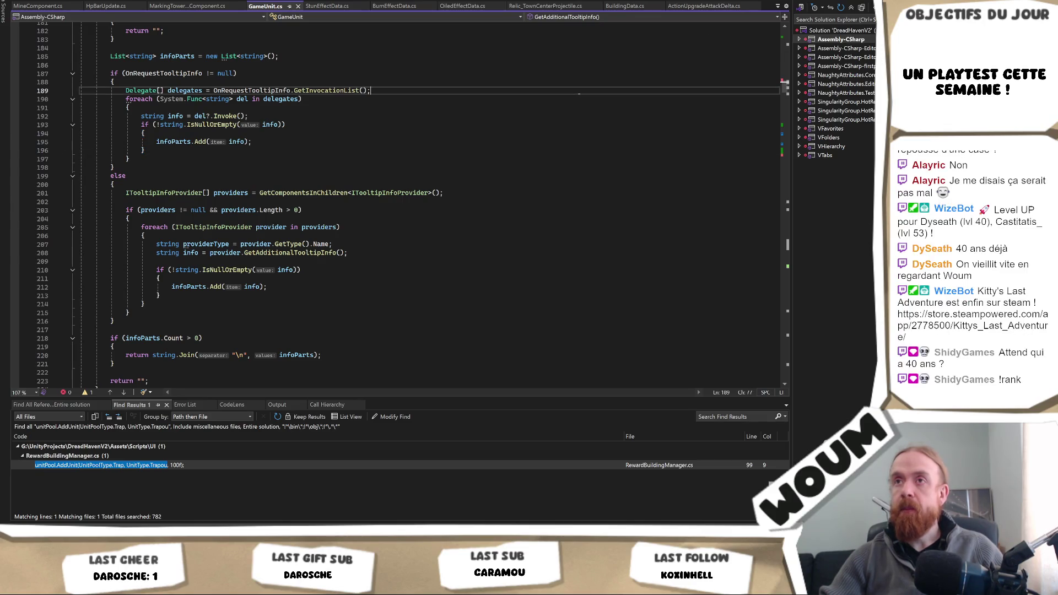
pyautogui.hotkey('ctrl', 'Tab')
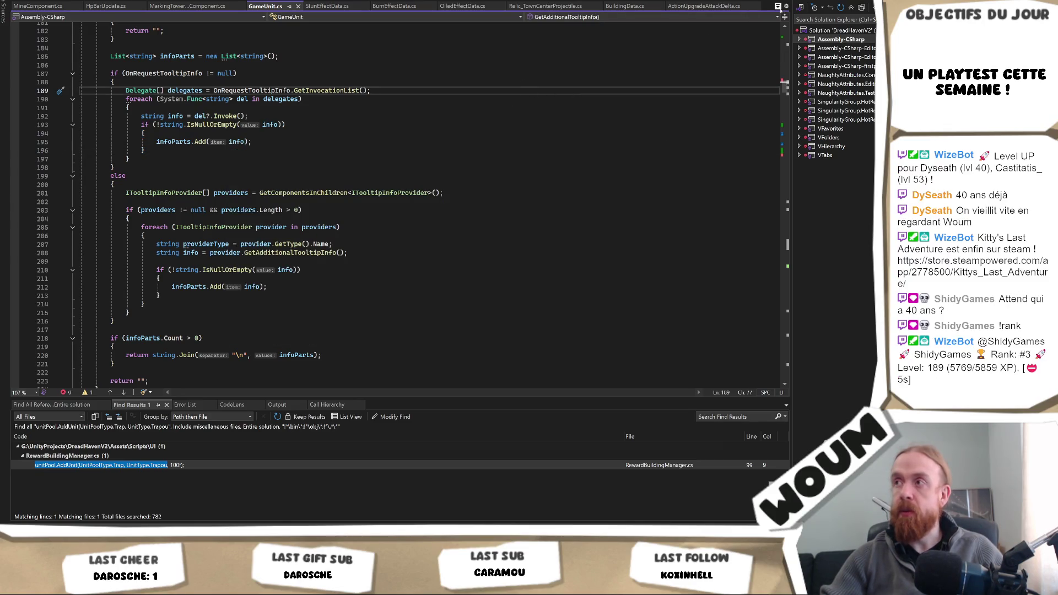
pyautogui.click(777, 6)
pyautogui.scroll(-15, 772, 276)
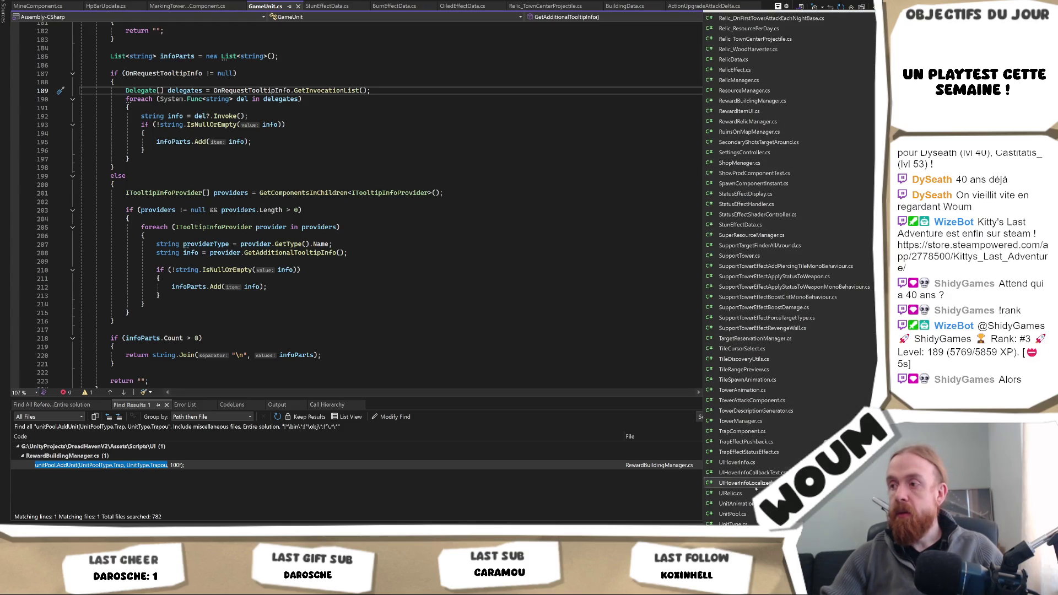
pyautogui.scroll(-1, 755, 491)
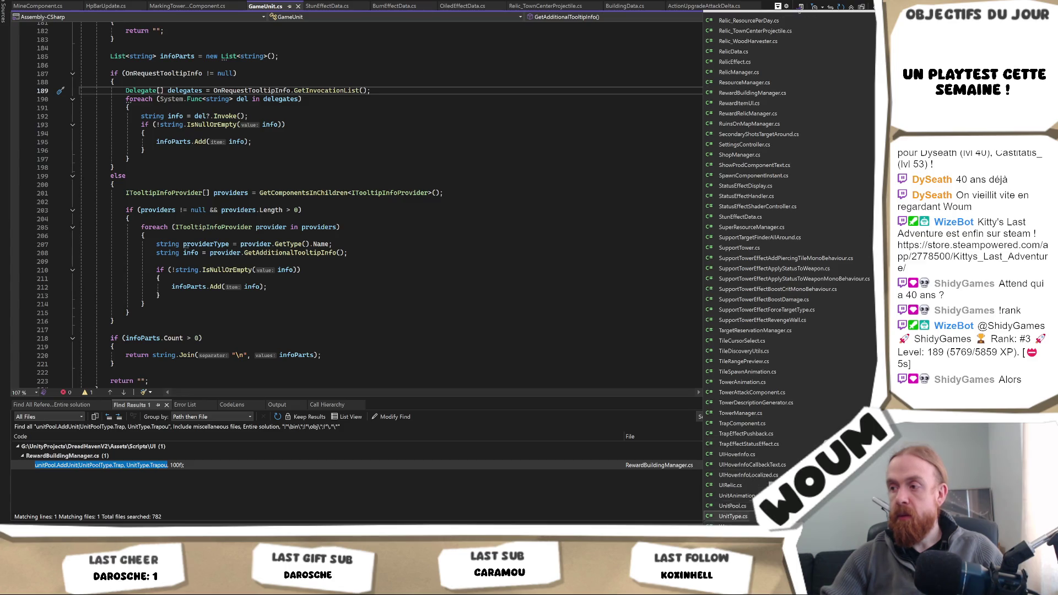
pyautogui.click(739, 491)
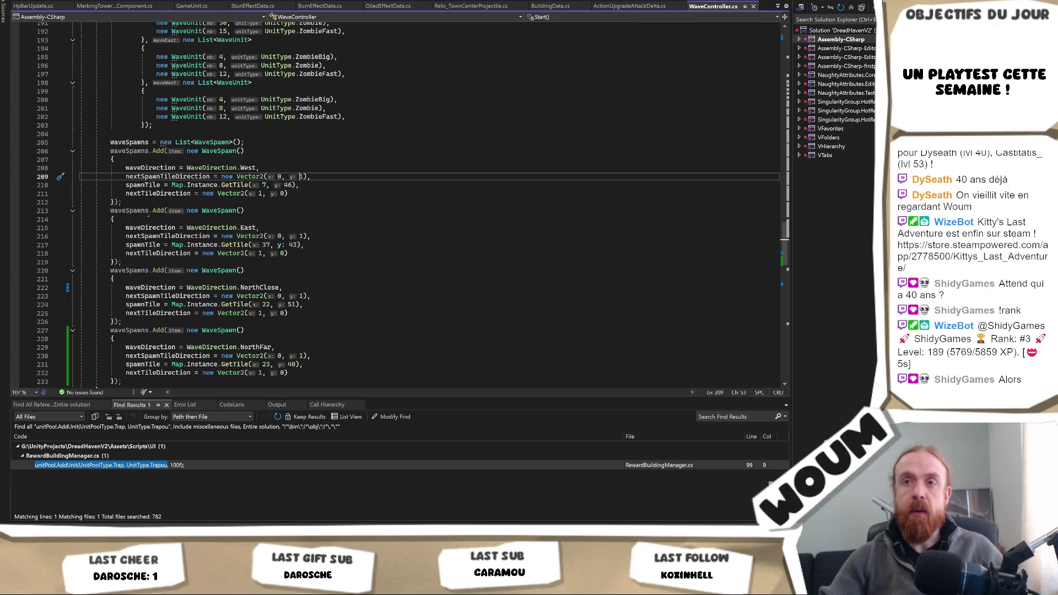
# Step: Highlight the waveSpawns and CreateWaveInfo references to review the wave setup
pyautogui.scroll(-3, 287, 217)
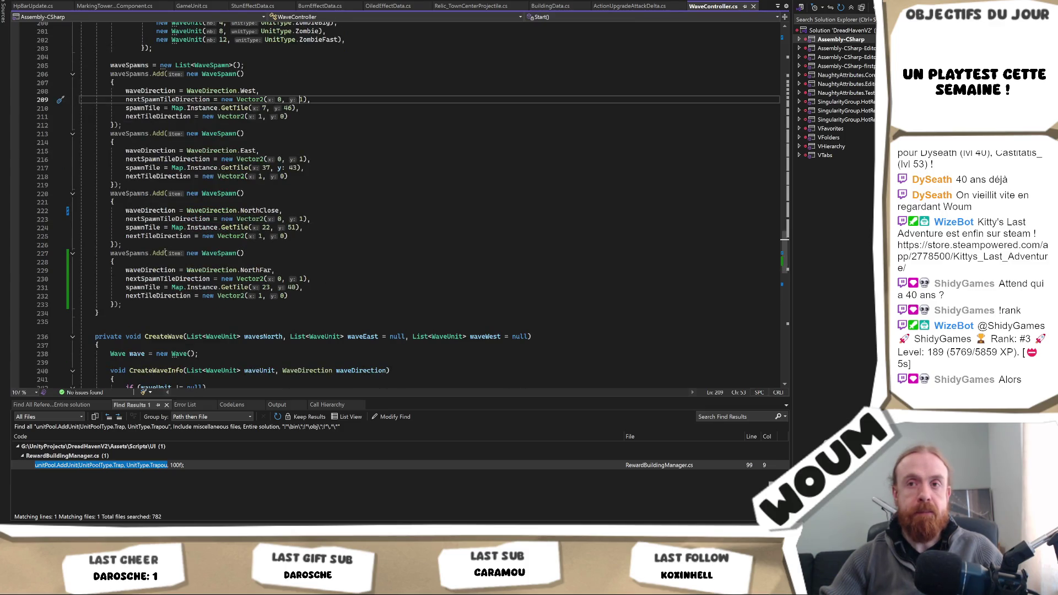
pyautogui.click(119, 253)
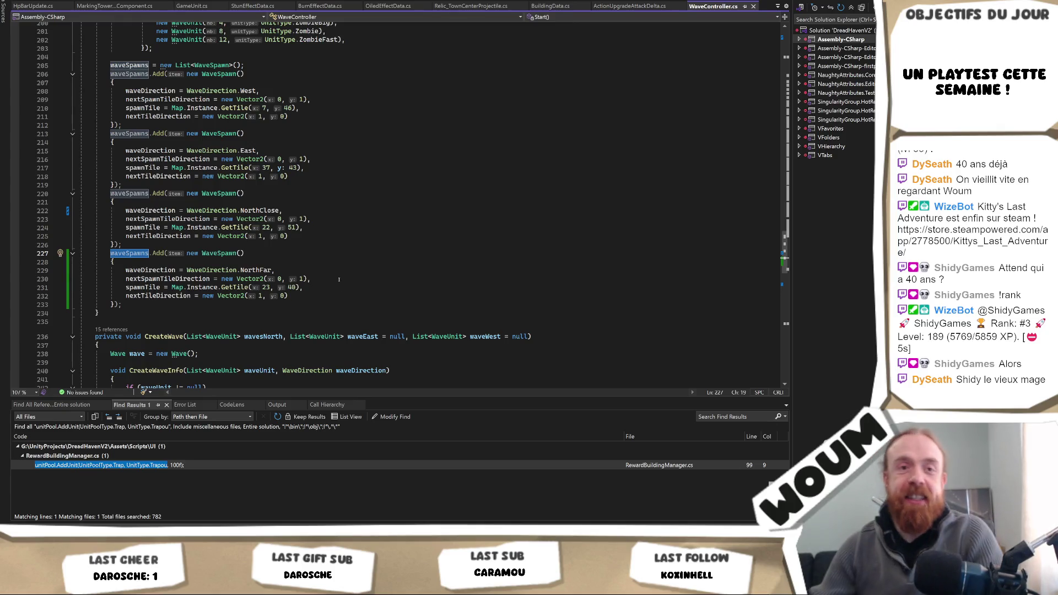
pyautogui.scroll(-3, 343, 228)
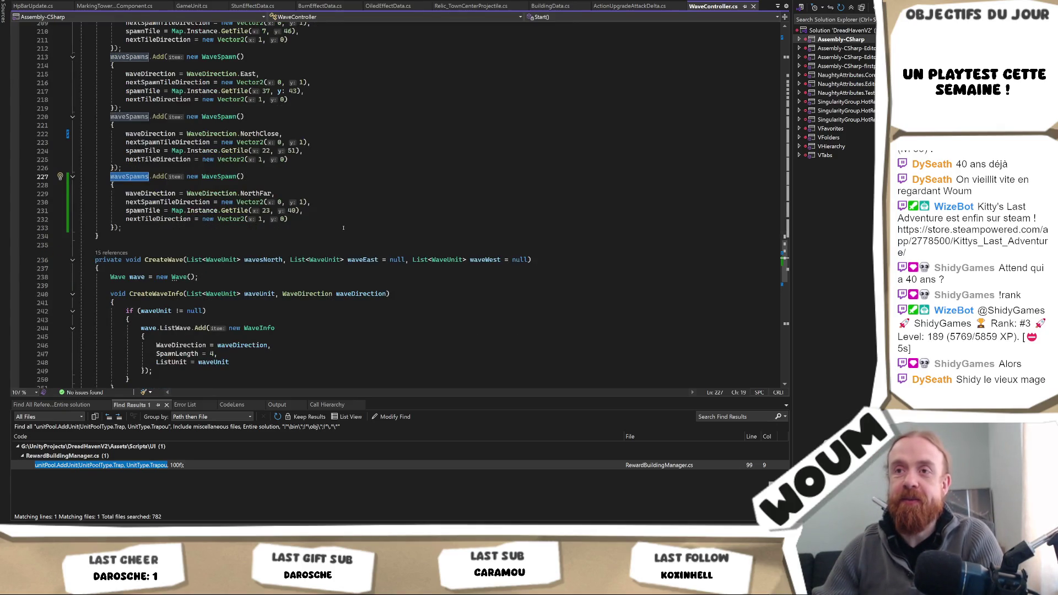
pyautogui.scroll(-4, 288, 208)
pyautogui.scroll(-2, 289, 207)
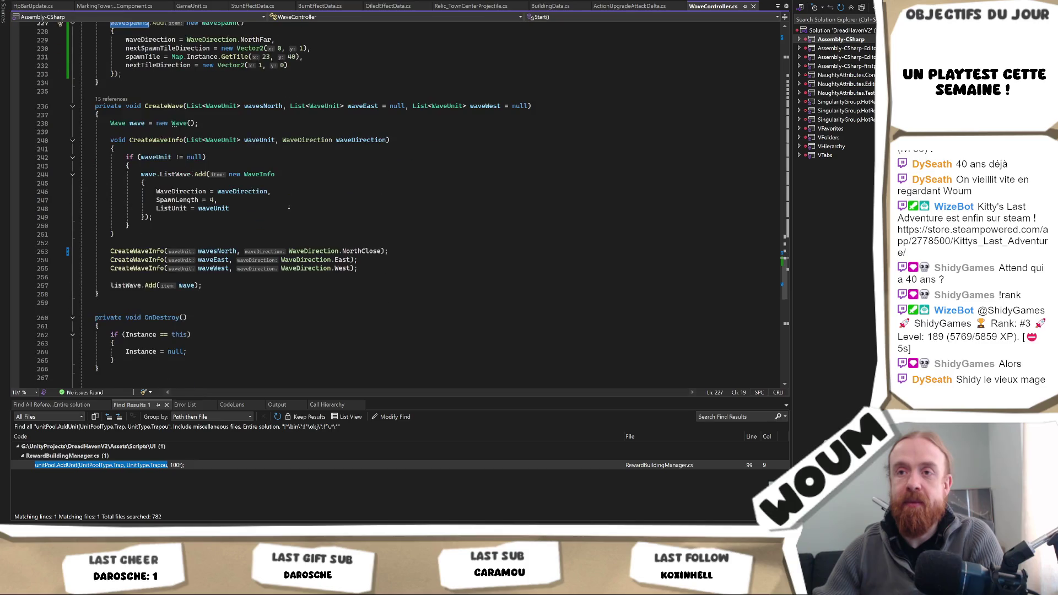
pyautogui.click(136, 251)
pyautogui.scroll(2, 290, 264)
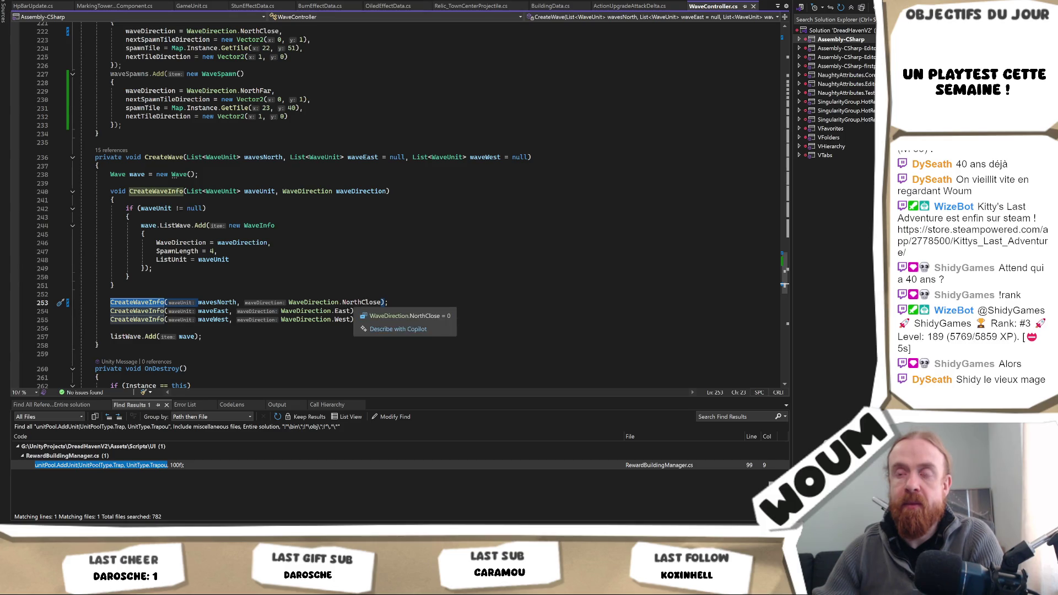
# Step: Trace NorthClose and wavesNorth in CreateWave on line 253, then switch to Unity
pyautogui.doubleClick(357, 303)
pyautogui.doubleClick(223, 302)
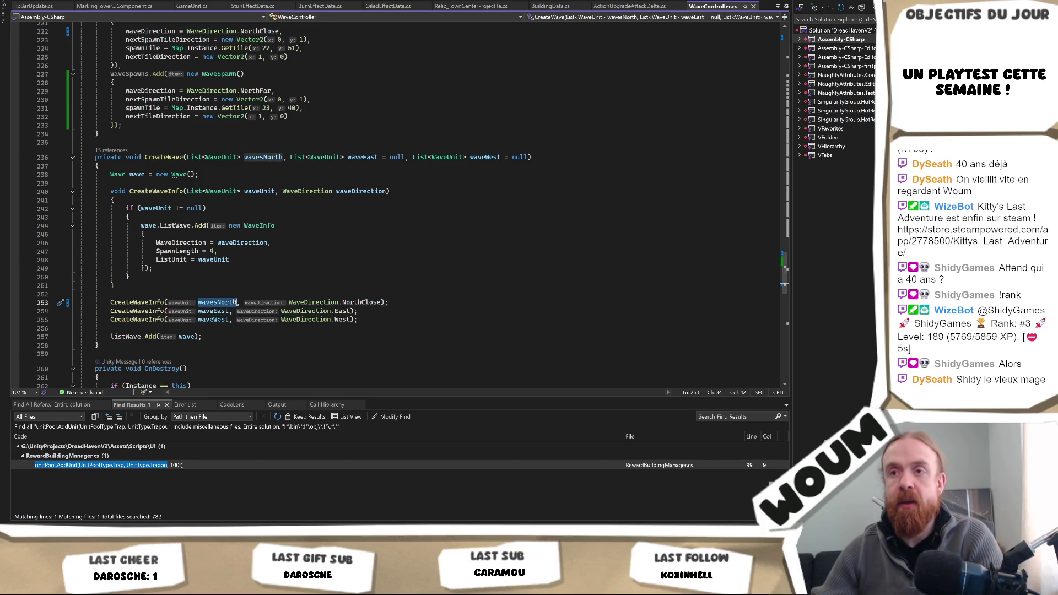
pyautogui.scroll(2, 276, 258)
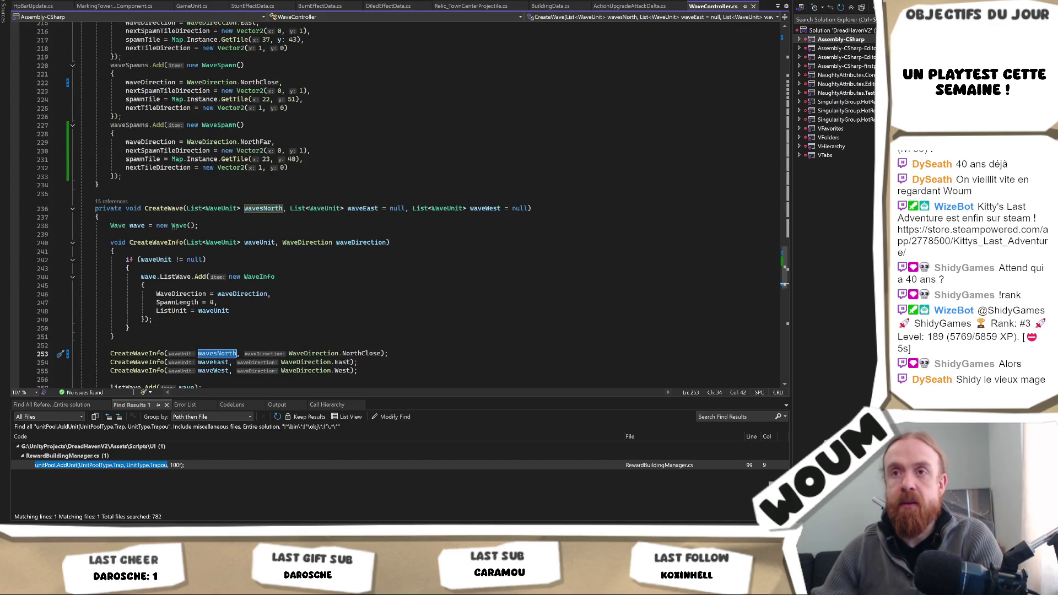
pyautogui.scroll(-3, 371, 310)
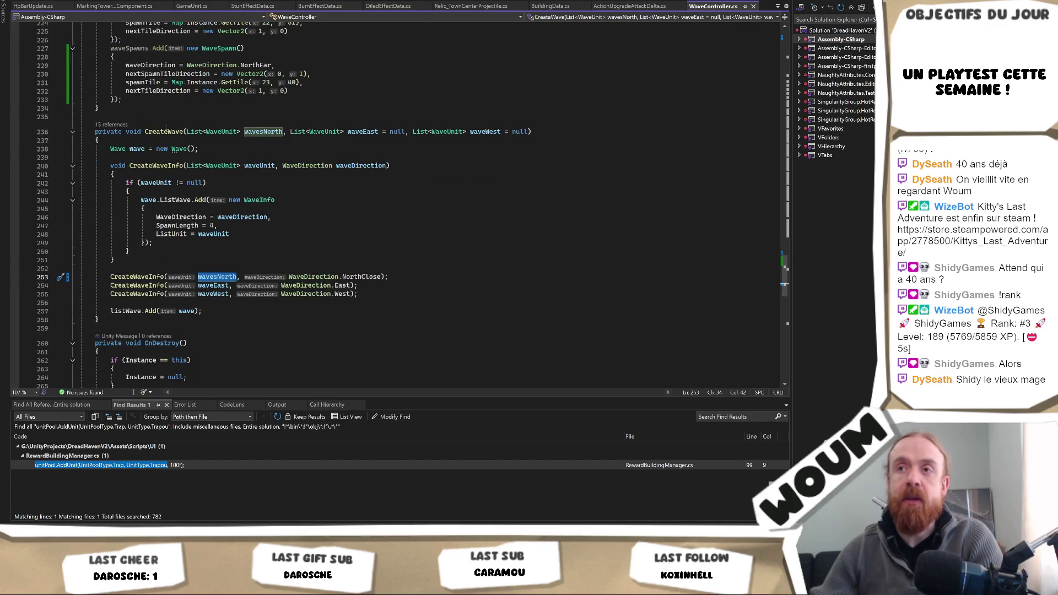
pyautogui.scroll(-2, 356, 261)
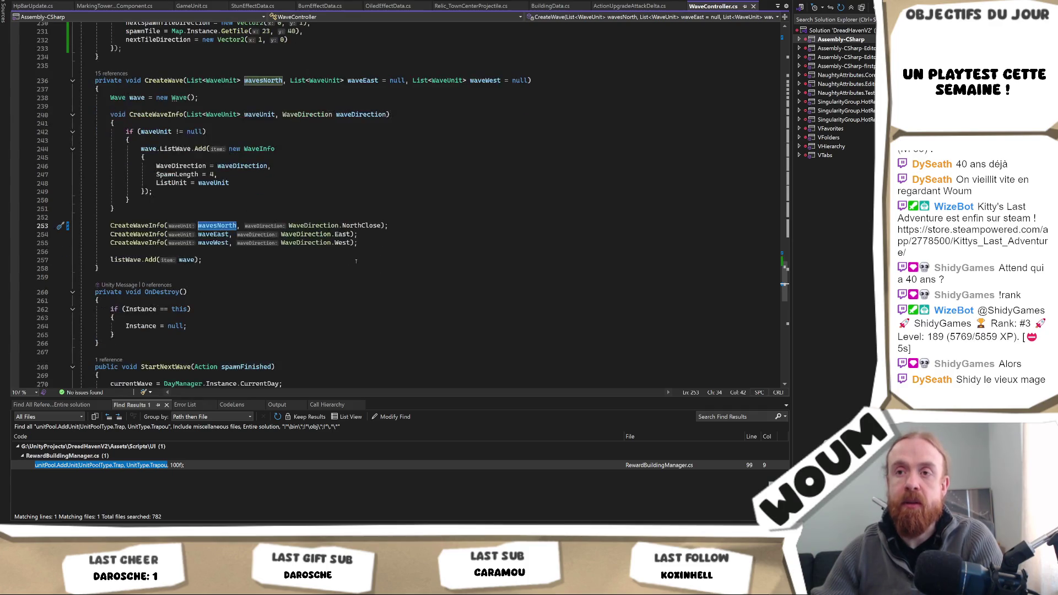
pyautogui.scroll(-2, 356, 261)
pyautogui.hotkey('alt', 'Tab')
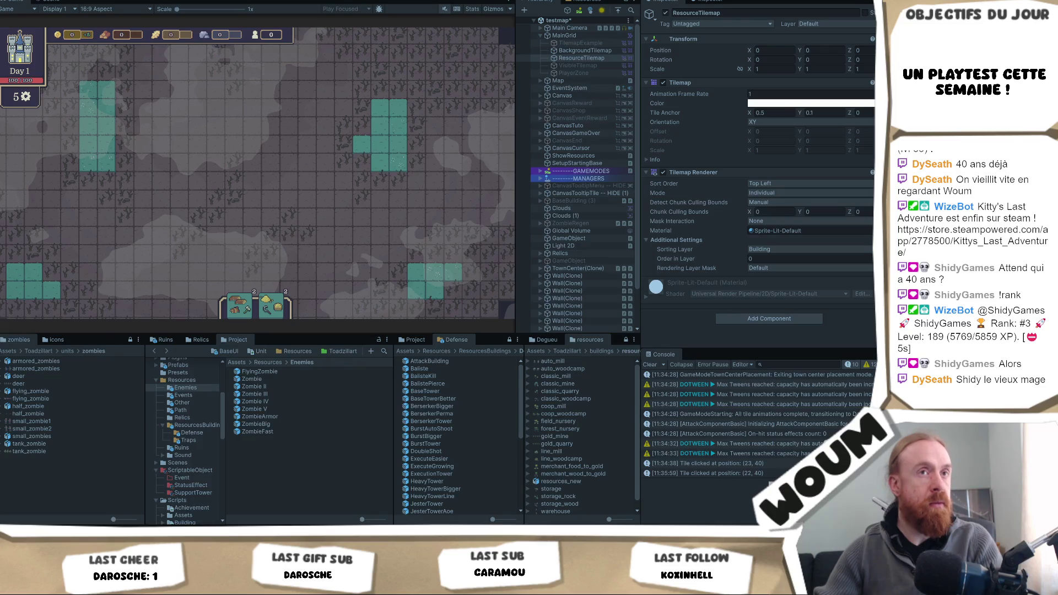
# Step: Switch back from Unity to Visual Studio on WaveController.cs
pyautogui.hotkey('alt', 'Tab')
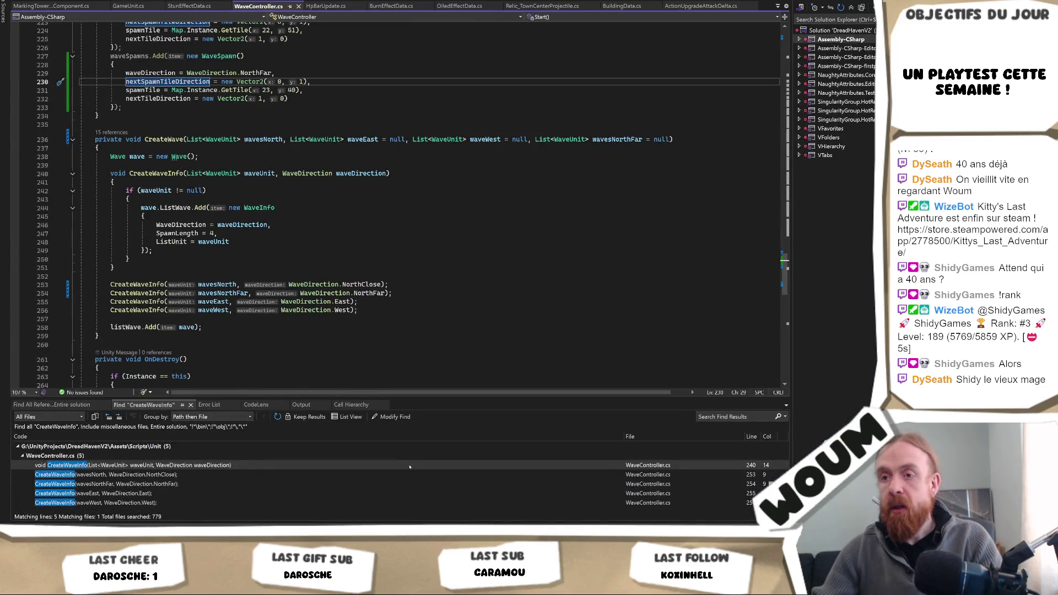
# Step: Find the CreateWave calls, check its parameters at line 50, and go to its definition
pyautogui.click(114, 267)
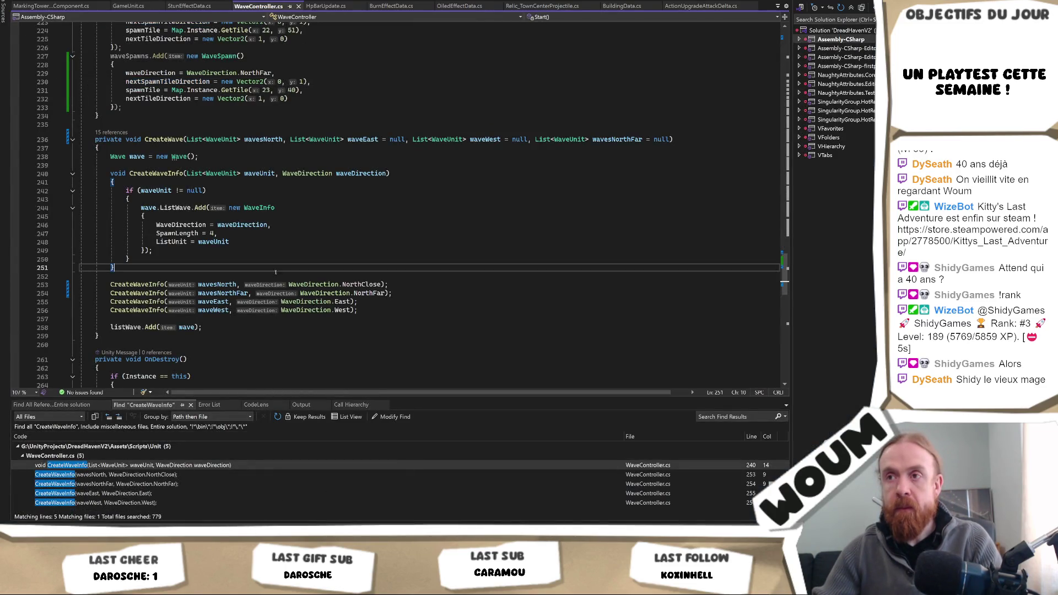
pyautogui.click(103, 133)
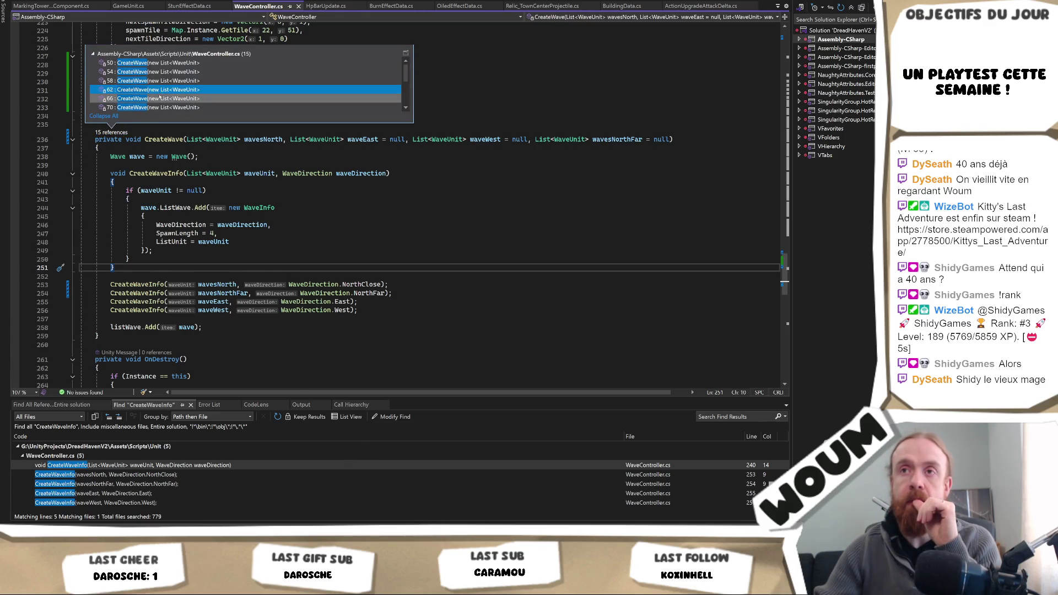
pyautogui.click(161, 98)
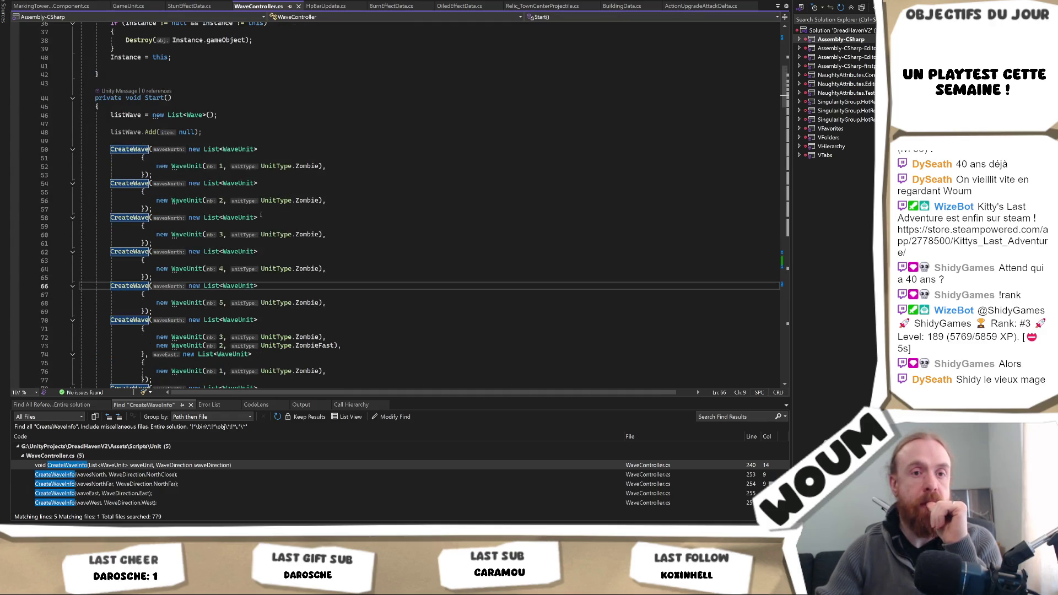
pyautogui.click(189, 149)
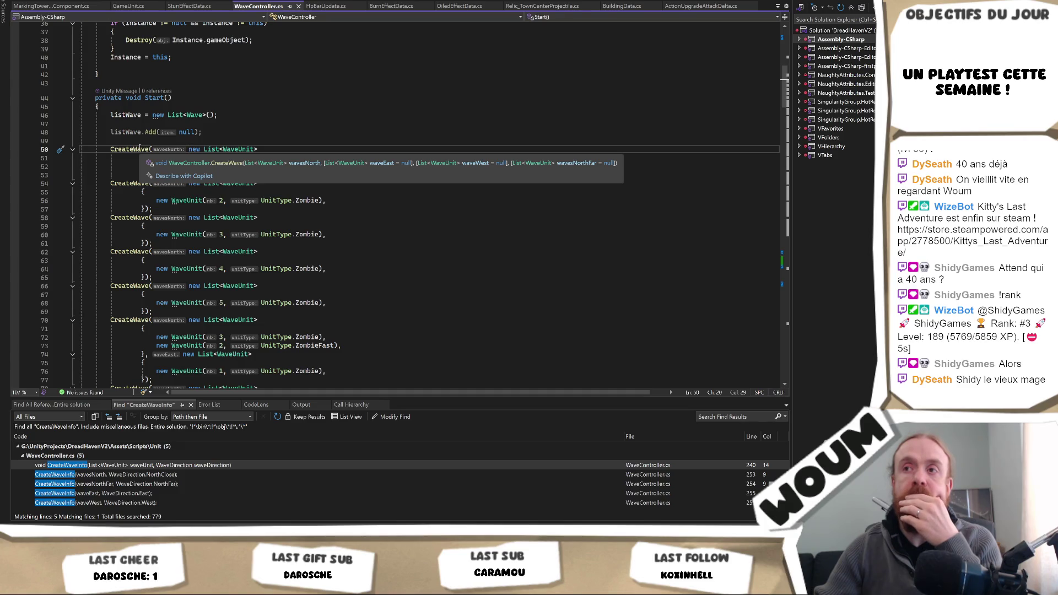
pyautogui.press('Up')
pyautogui.keyDown('ctrl'); pyautogui.click(121, 150); pyautogui.keyUp('ctrl')
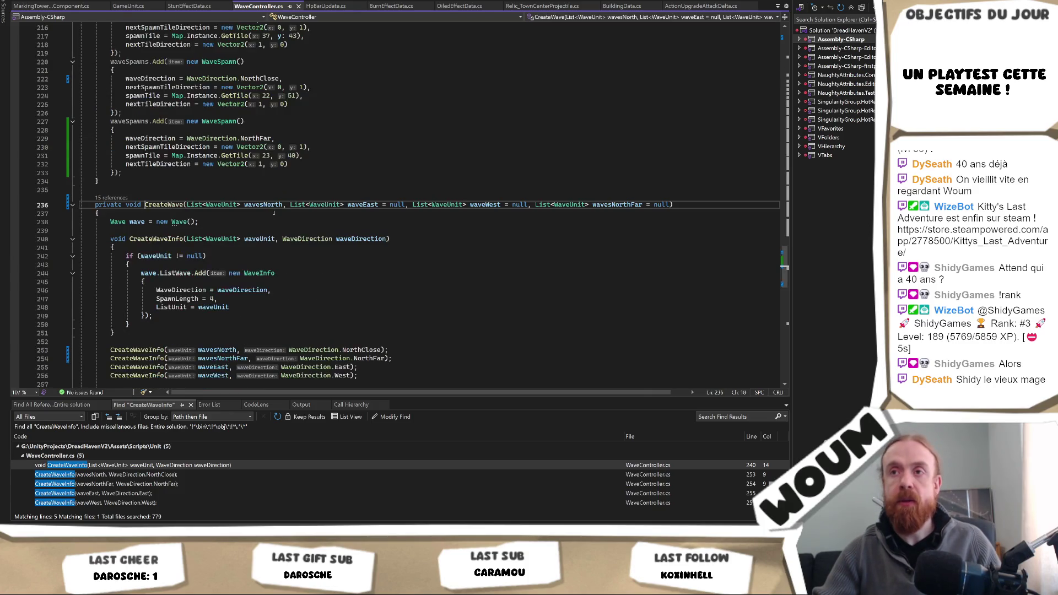
# Step: Rename the CreateWave parameter wavesNorth to wavesNorthClose
pyautogui.click(269, 205)
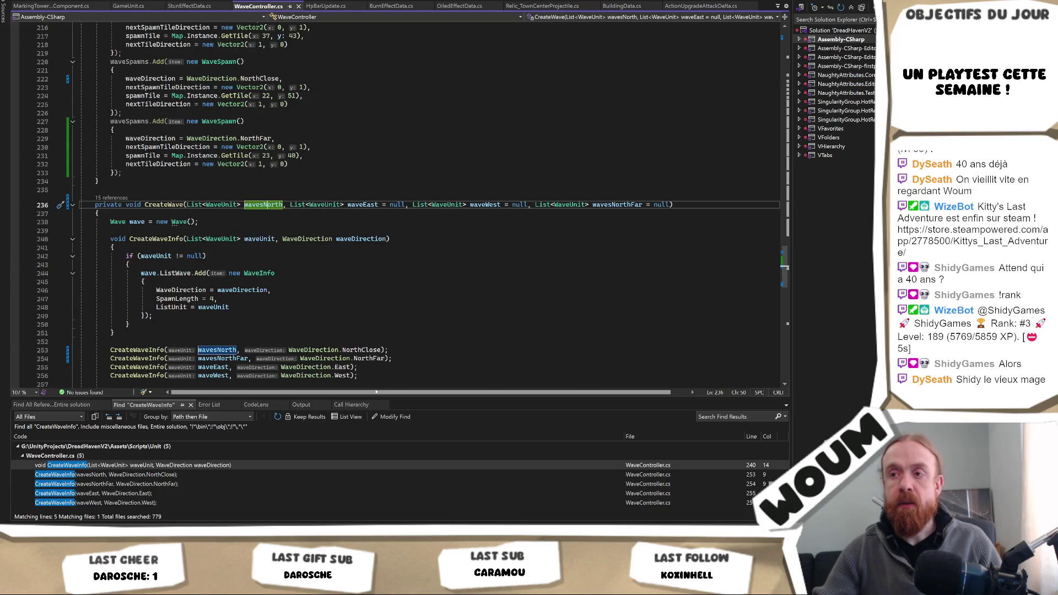
pyautogui.rightClick(270, 202)
pyautogui.click(300, 225)
pyautogui.write('Close')
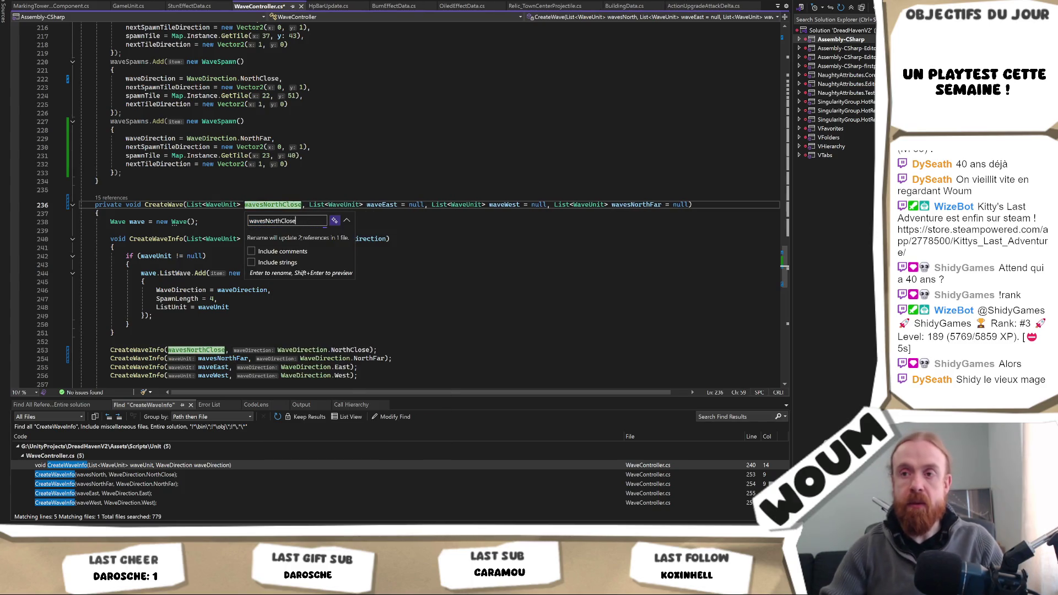
pyautogui.press('Return')
# Step: Return to the find results and jump back to the CreateWave calls in Start()
pyautogui.click(331, 295)
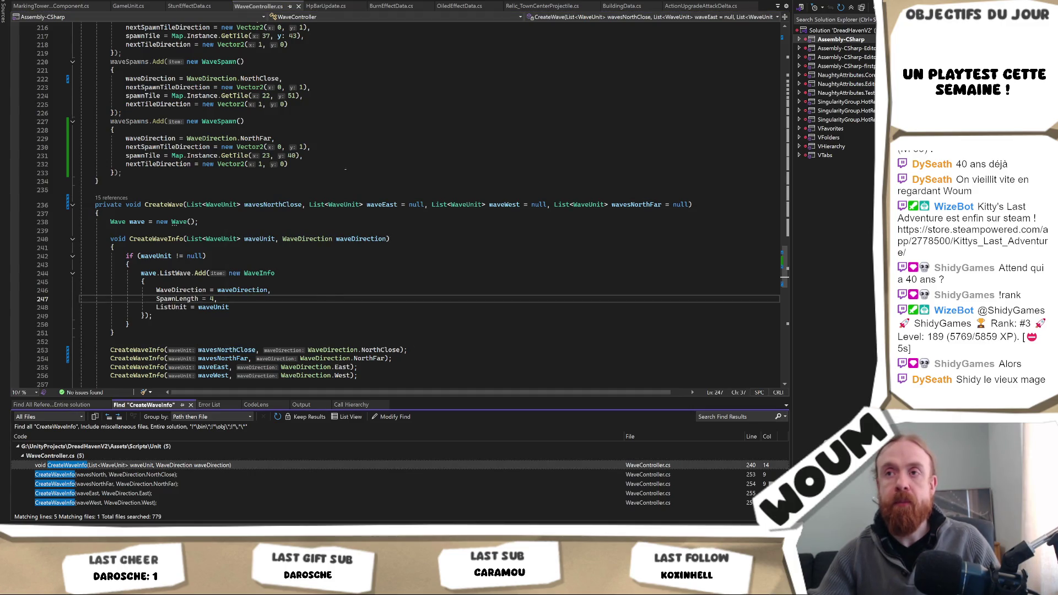
pyautogui.click(344, 247)
pyautogui.hotkey('ctrl', 'Tab')
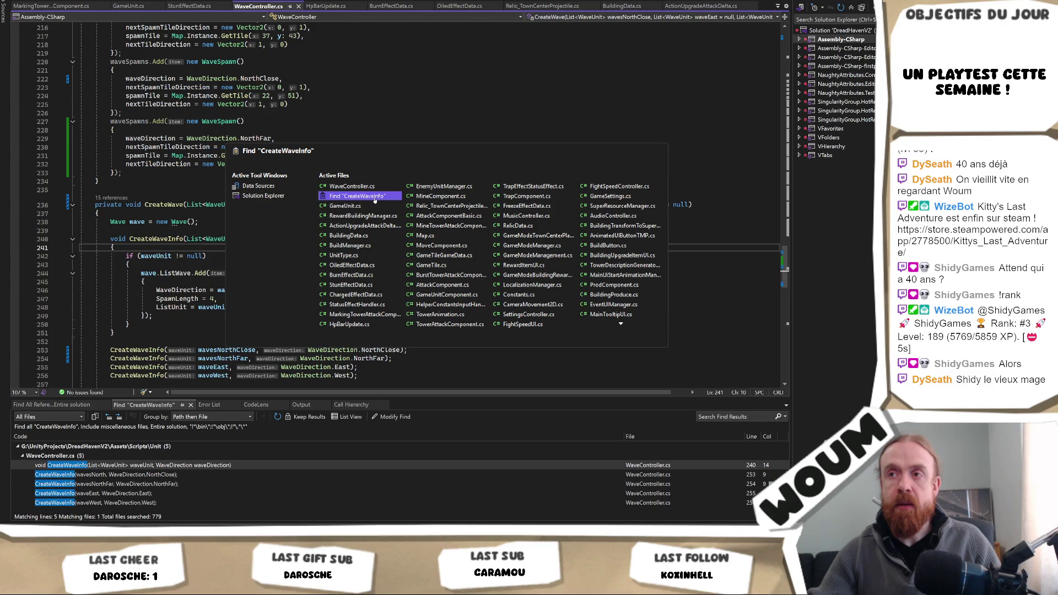
pyautogui.click(374, 197)
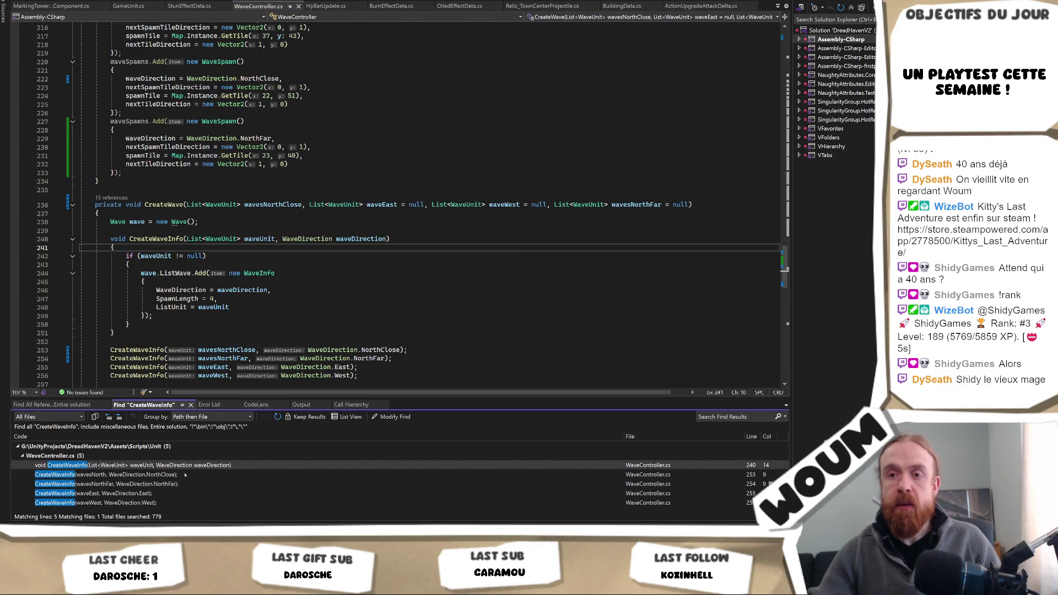
pyautogui.click(121, 205)
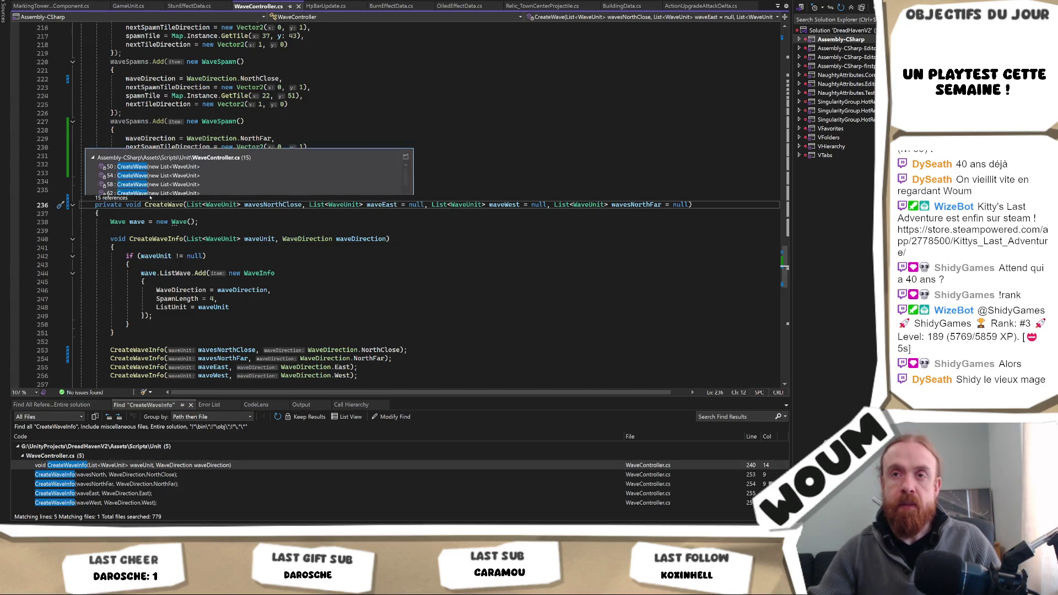
pyautogui.hotkey('ctrl', '-')
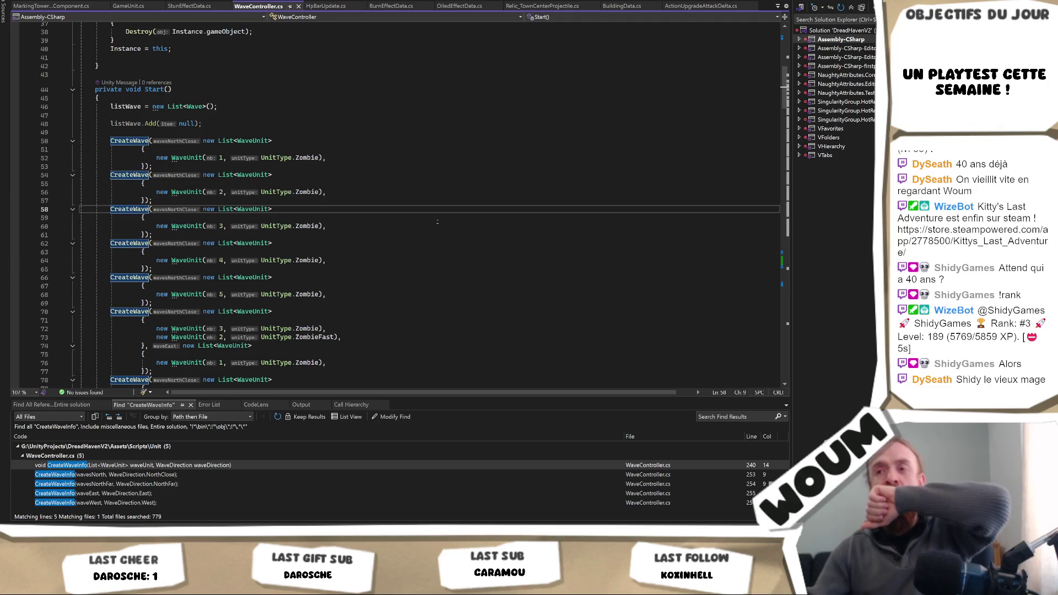
# Step: Add a null waveWest argument after the sixth wave's waveEast list and paste a new unit list after it
pyautogui.scroll(-1, 413, 272)
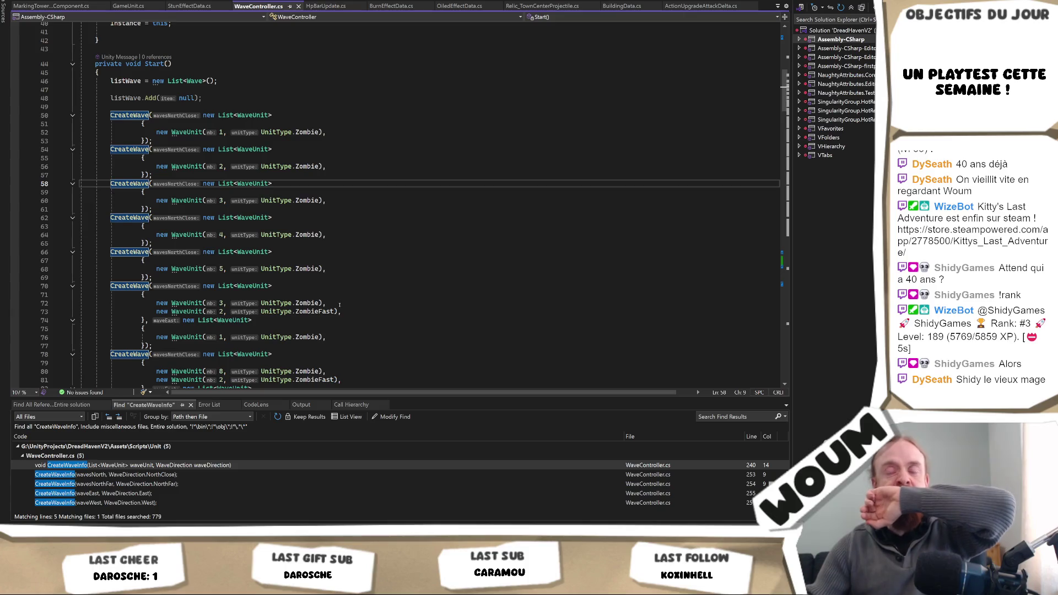
pyautogui.scroll(-1, 352, 284)
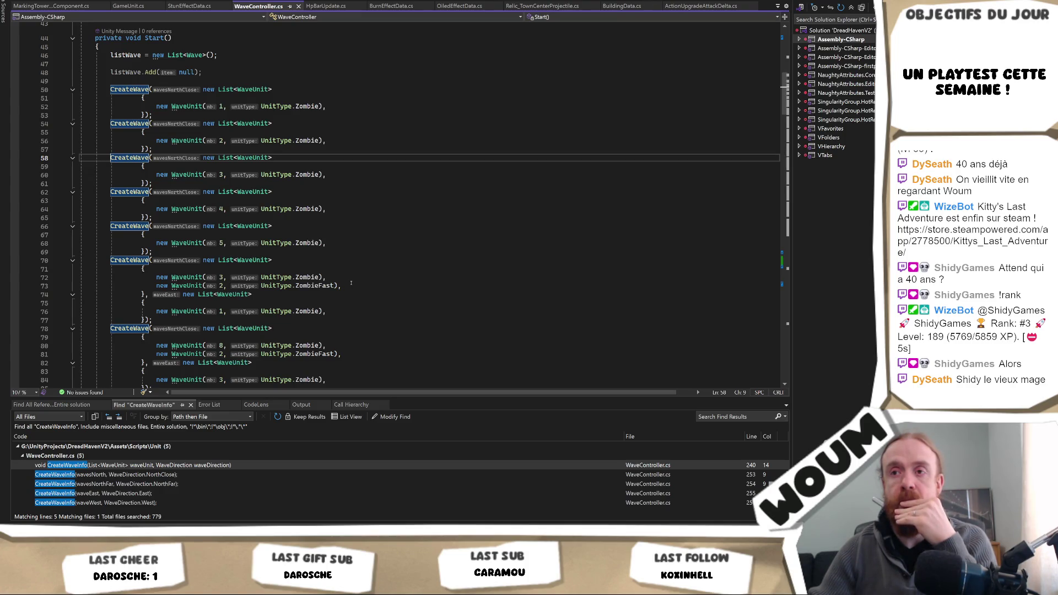
pyautogui.moveTo(351, 284); pyautogui.dragTo(355, 278)
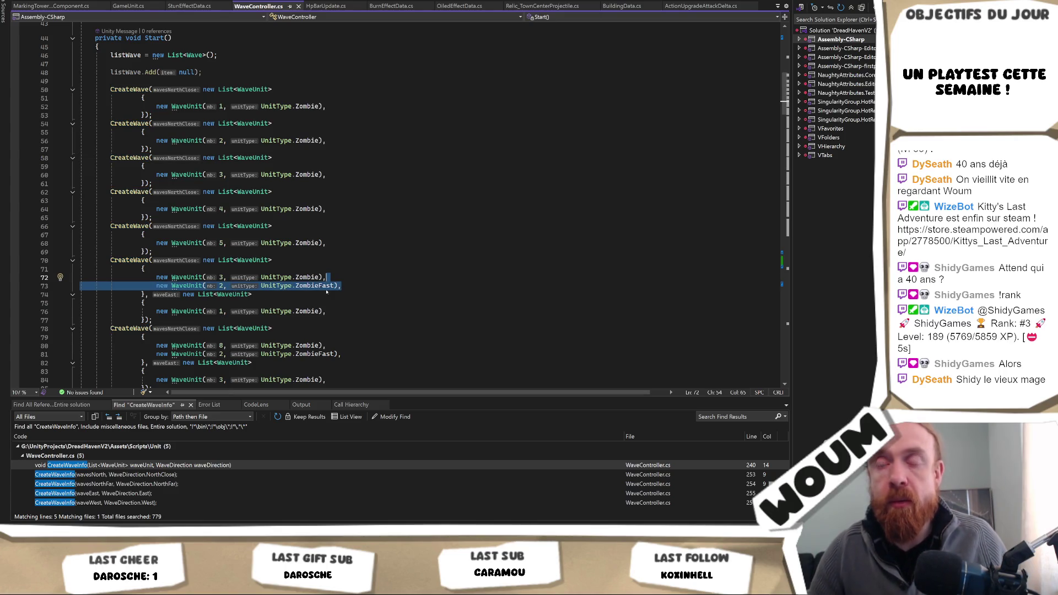
pyautogui.keyDown('shift'); pyautogui.click(146, 319); pyautogui.keyUp('shift')
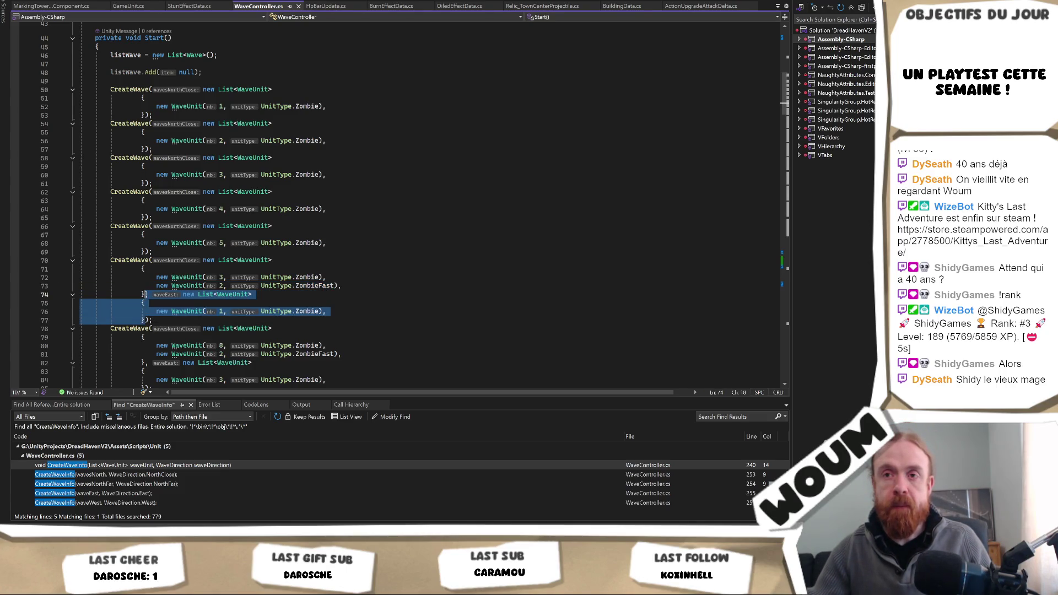
pyautogui.click(144, 320)
pyautogui.hotkey('ctrl', 'v')
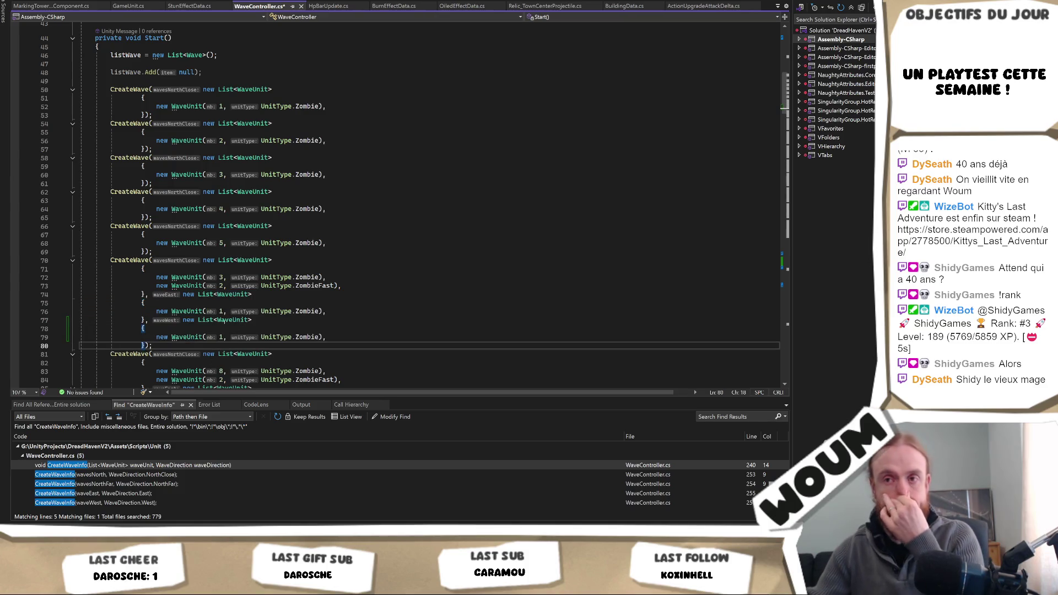
pyautogui.hotkey('ctrl', 'z')
pyautogui.write(',null')
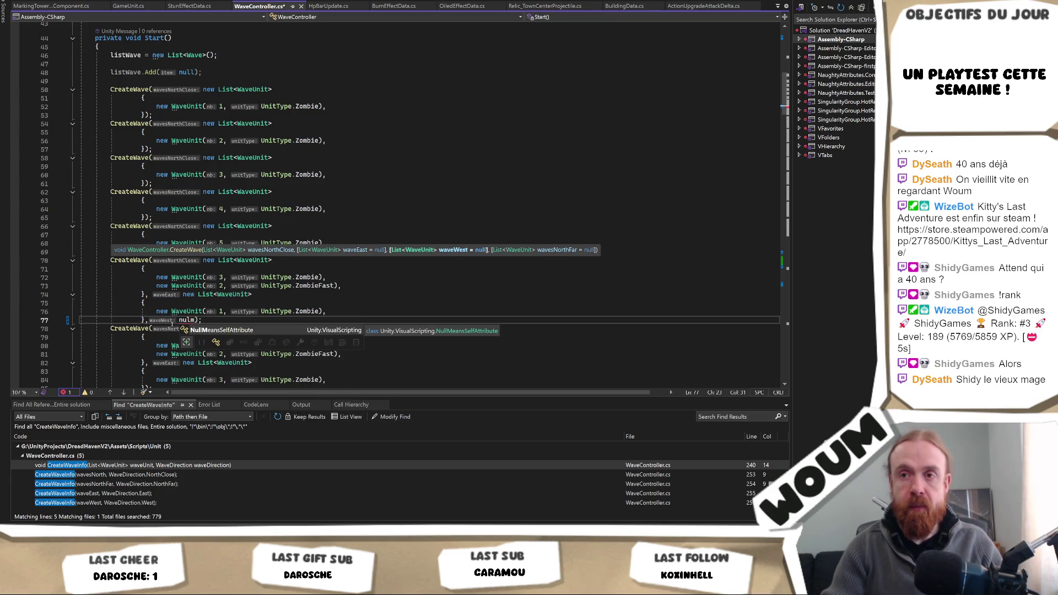
pyautogui.write(',')
pyautogui.hotkey('ctrl', 'v')
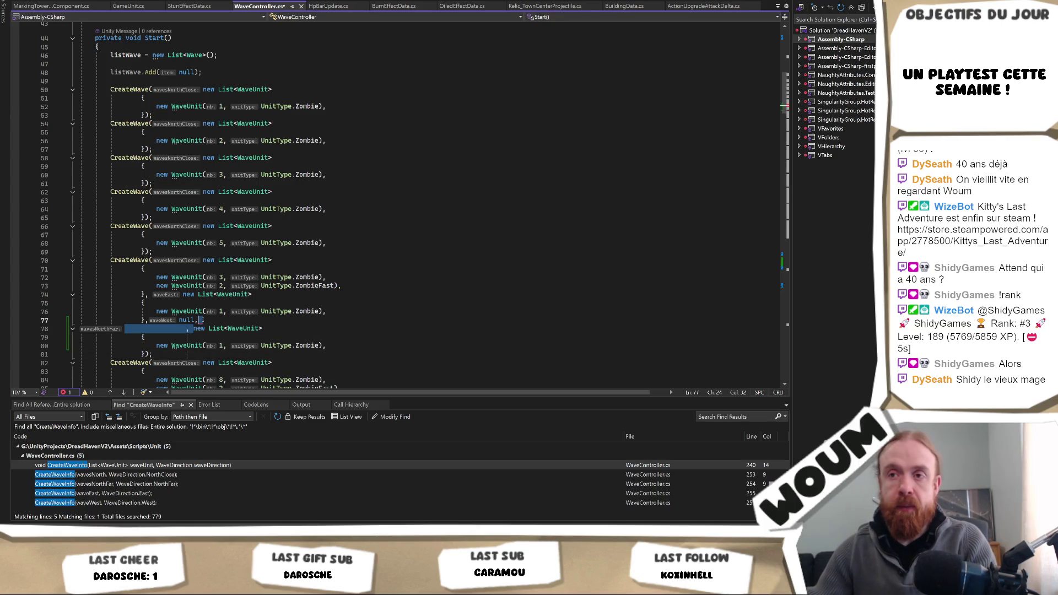
# Step: Make the sixth wave's wavesNorthFar list 3 ZombieFast units and remove ZombieFast from its wavesNorthClose list
pyautogui.click(192, 328)
pyautogui.press('BackSpace')
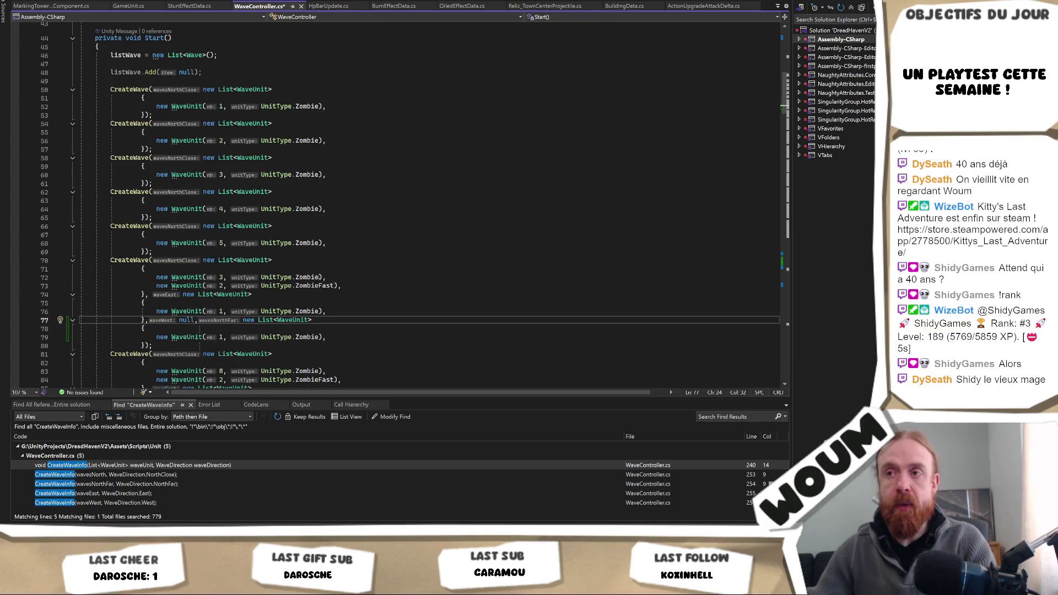
pyautogui.doubleClick(307, 337)
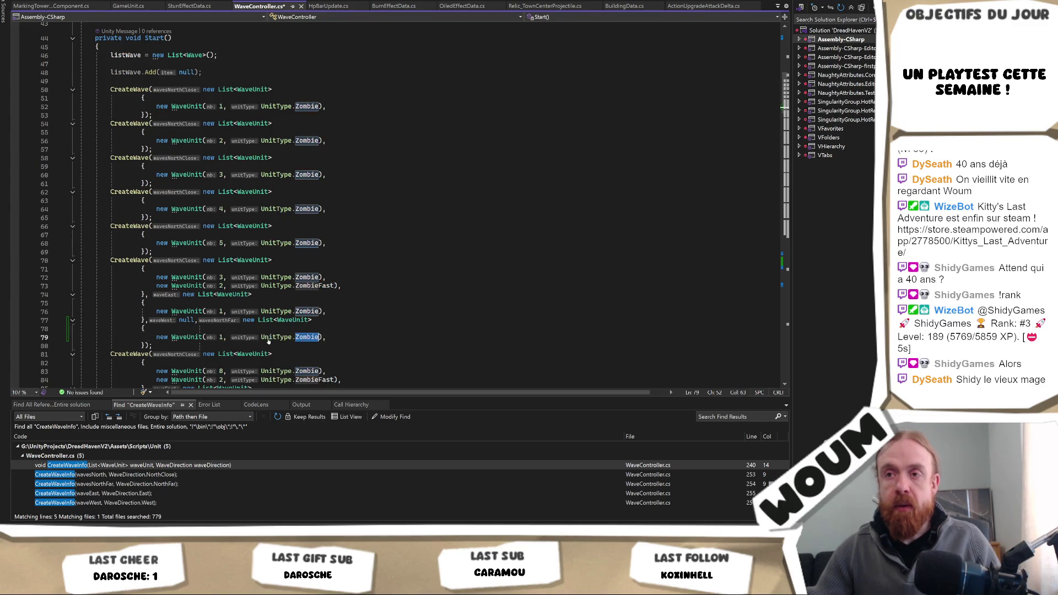
pyautogui.write('ZombieFast')
pyautogui.click(223, 336)
pyautogui.press('BackSpace')
pyautogui.write('3')
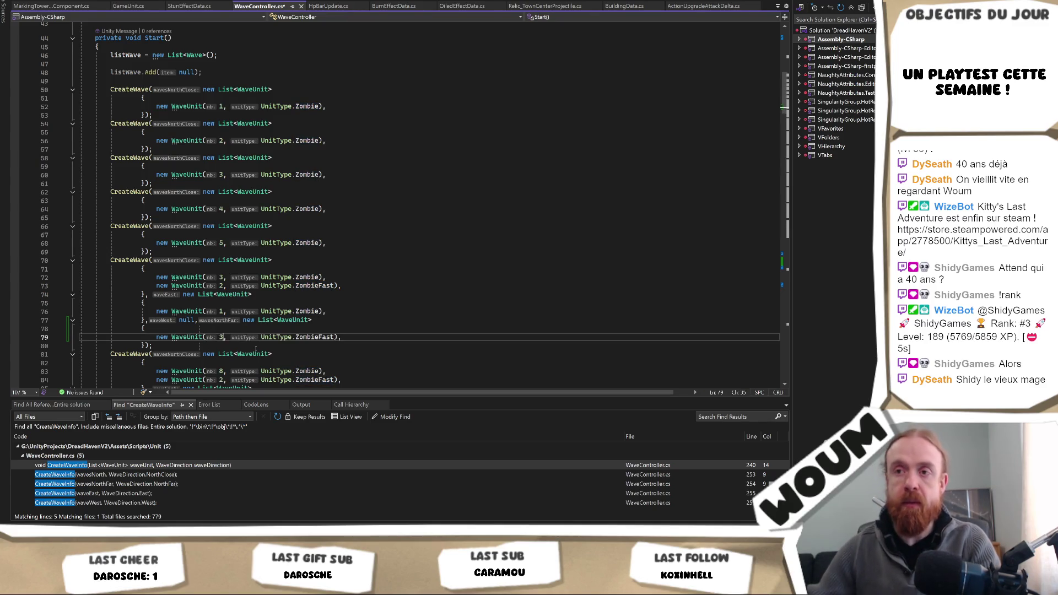
pyautogui.moveTo(326, 277); pyautogui.dragTo(341, 285)
pyautogui.press('BackSpace')
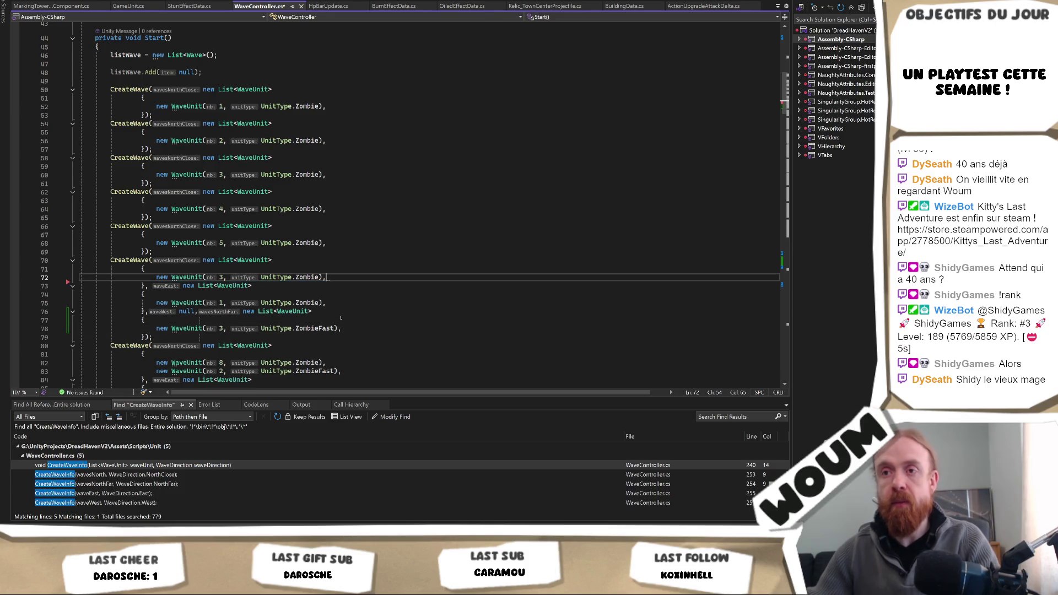
# Step: Copy the null and wavesNorthFar block into the seventh wave, setting its ZombieFast count to 5
pyautogui.moveTo(152, 337)
pyautogui.mouseDown()
pyautogui.moveTo(146, 320)
pyautogui.moveTo(194, 312)
pyautogui.mouseUp()
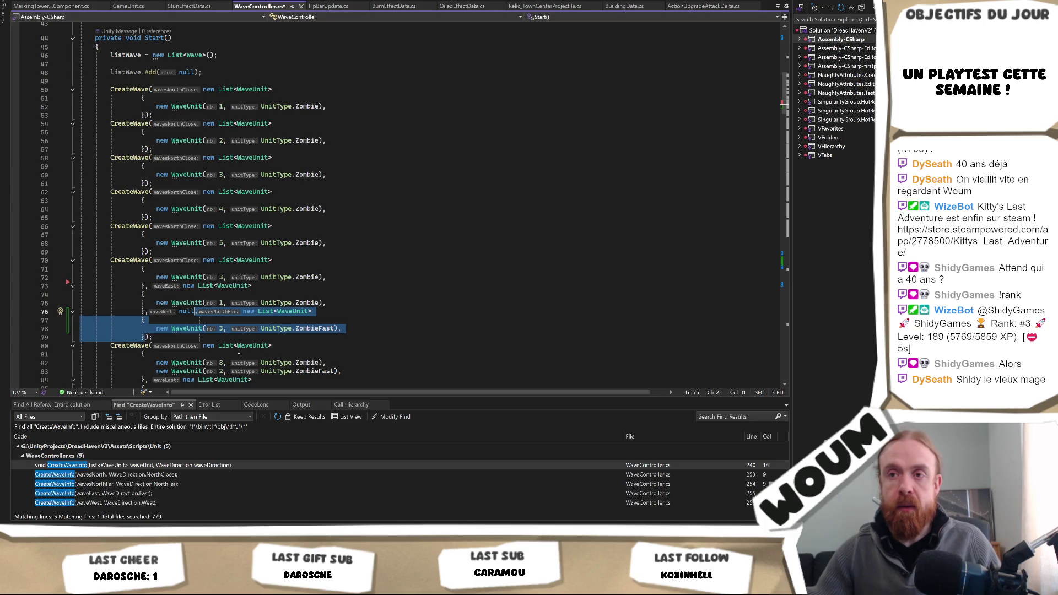
pyautogui.scroll(-2, 314, 300)
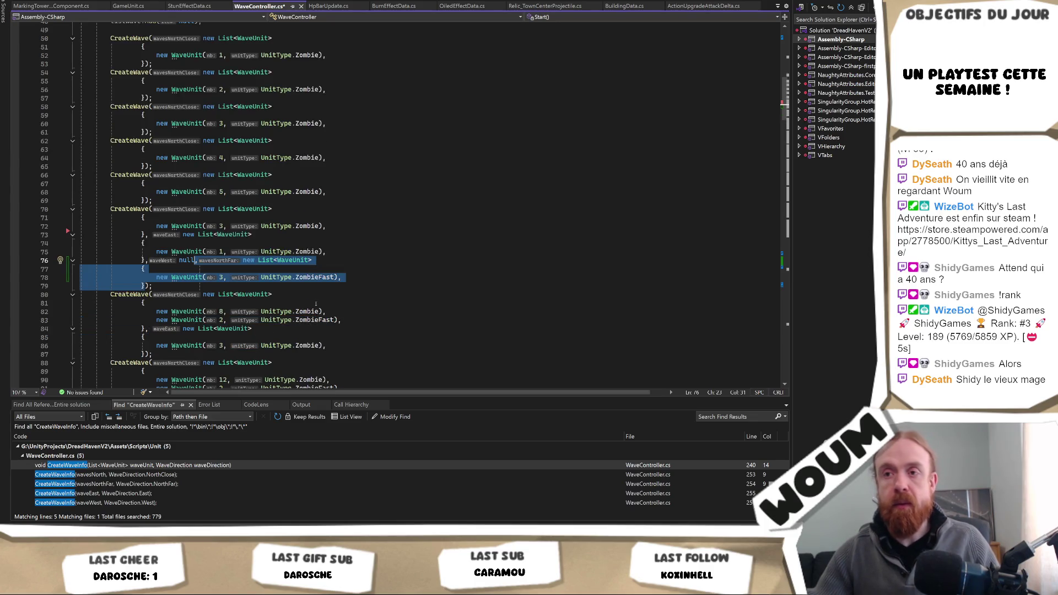
pyautogui.keyDown('shift'); pyautogui.click(180, 264); pyautogui.keyUp('shift')
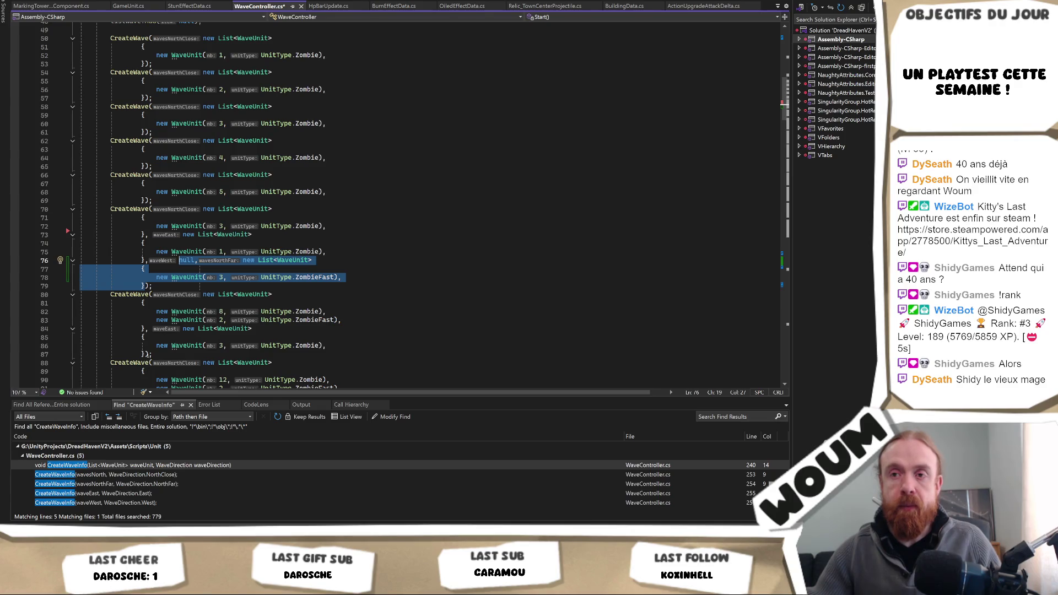
pyautogui.hotkey('ctrl', 'c')
pyautogui.click(144, 354)
pyautogui.write(',')
pyautogui.hotkey('ctrl', 'v')
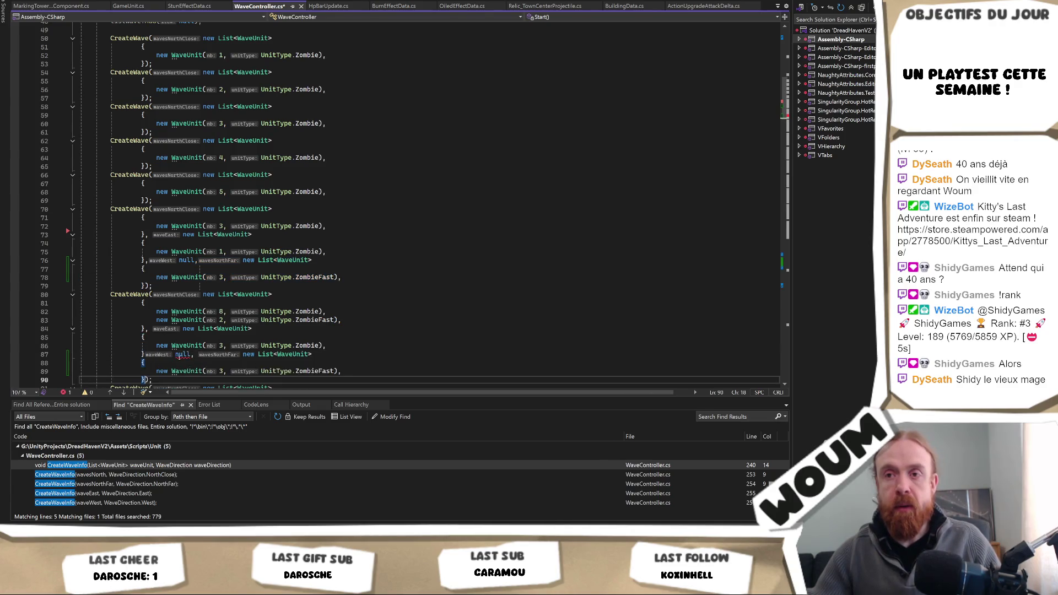
pyautogui.moveTo(182, 359)
pyautogui.click(166, 355)
pyautogui.write(',')
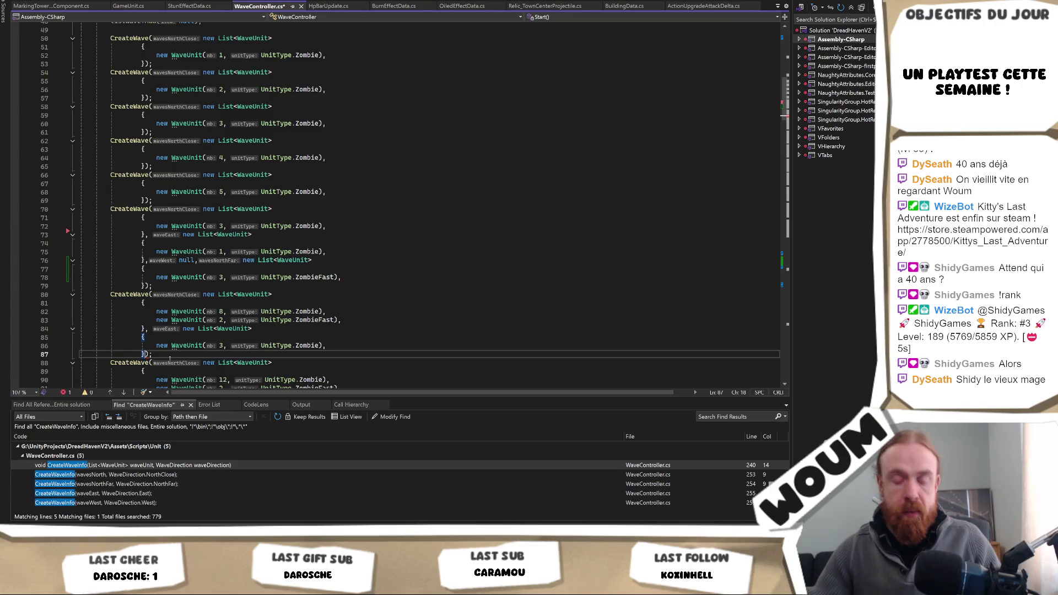
pyautogui.scroll(-2, 244, 308)
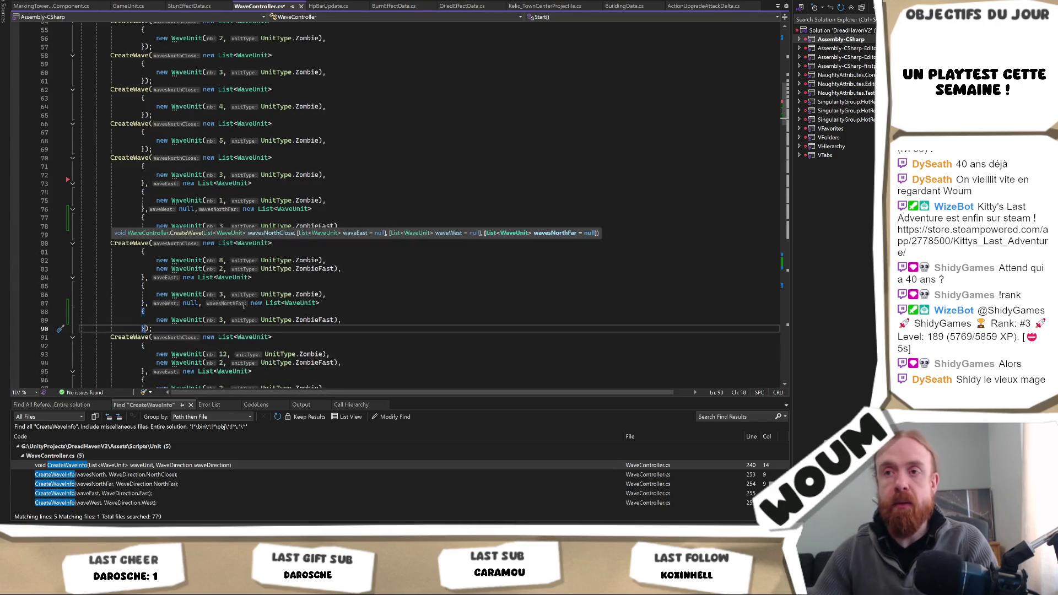
pyautogui.click(223, 320)
pyautogui.press('BackSpace')
pyautogui.write('5')
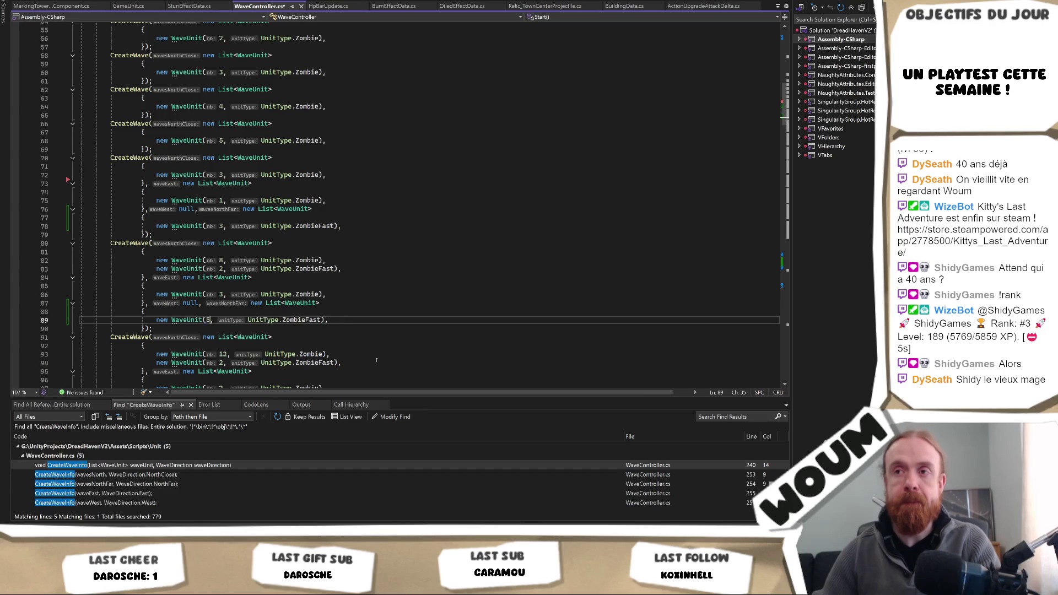
# Step: Paste the wavesNorthFar list into the eighth wave with 8 ZombieFast units
pyautogui.scroll(-2, 198, 320)
pyautogui.scroll(-2, 198, 320)
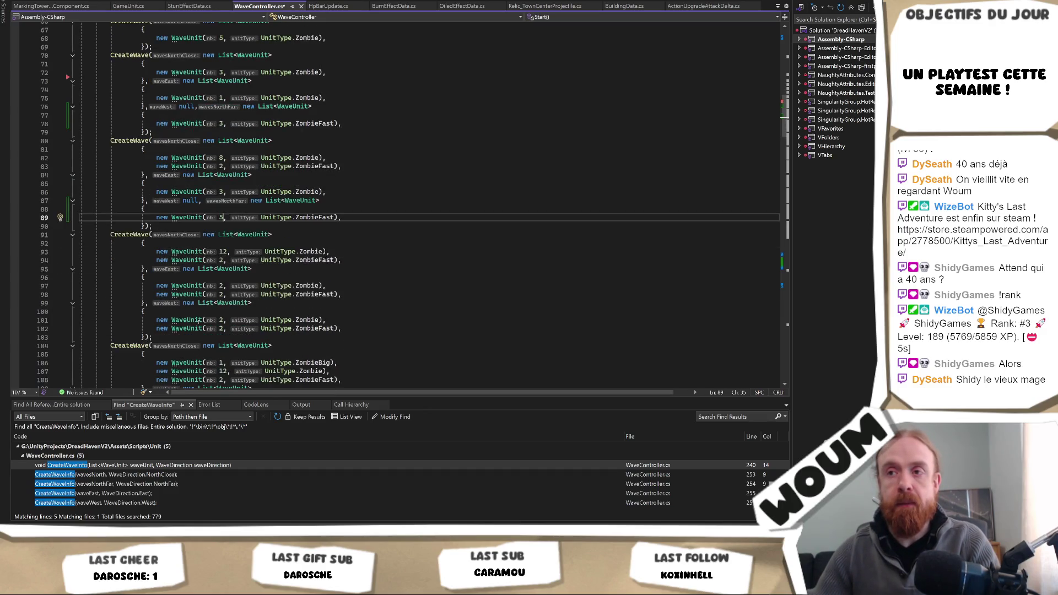
pyautogui.click(239, 337)
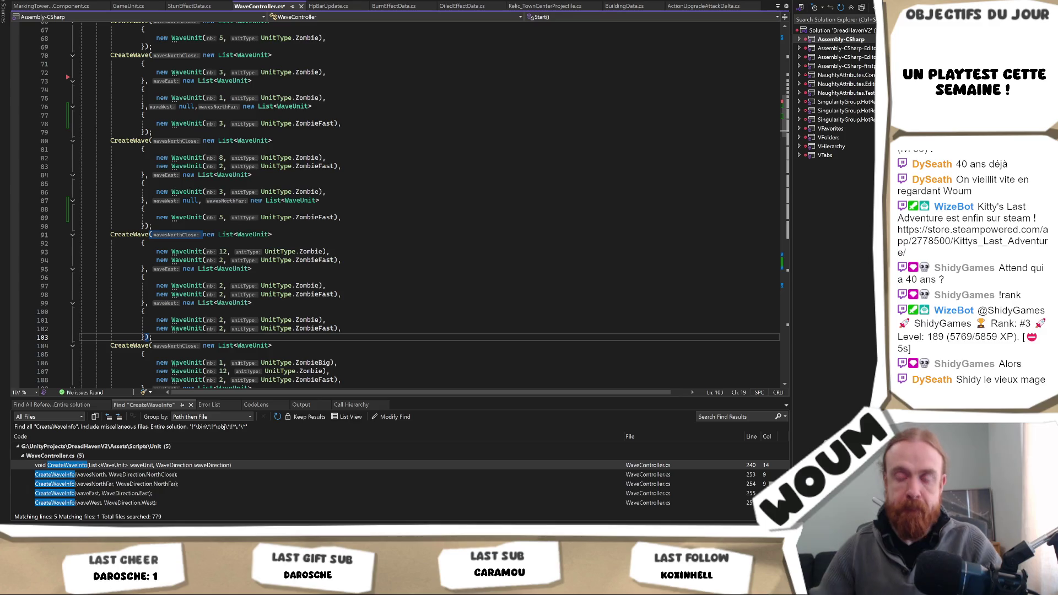
pyautogui.hotkey('ctrl', 'v')
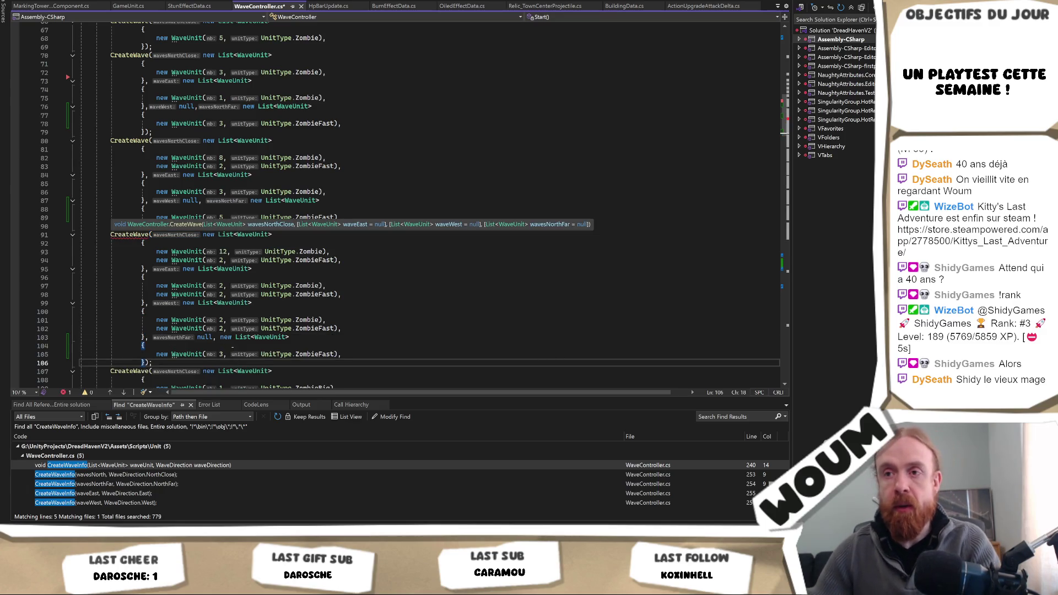
pyautogui.press('Left')
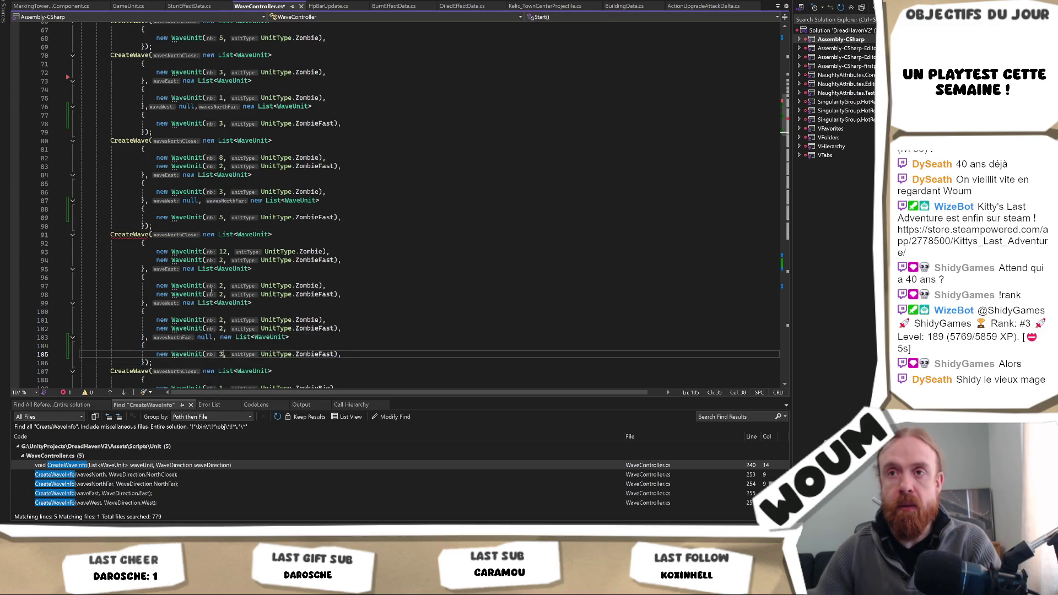
pyautogui.press('BackSpace')
pyautogui.write('8')
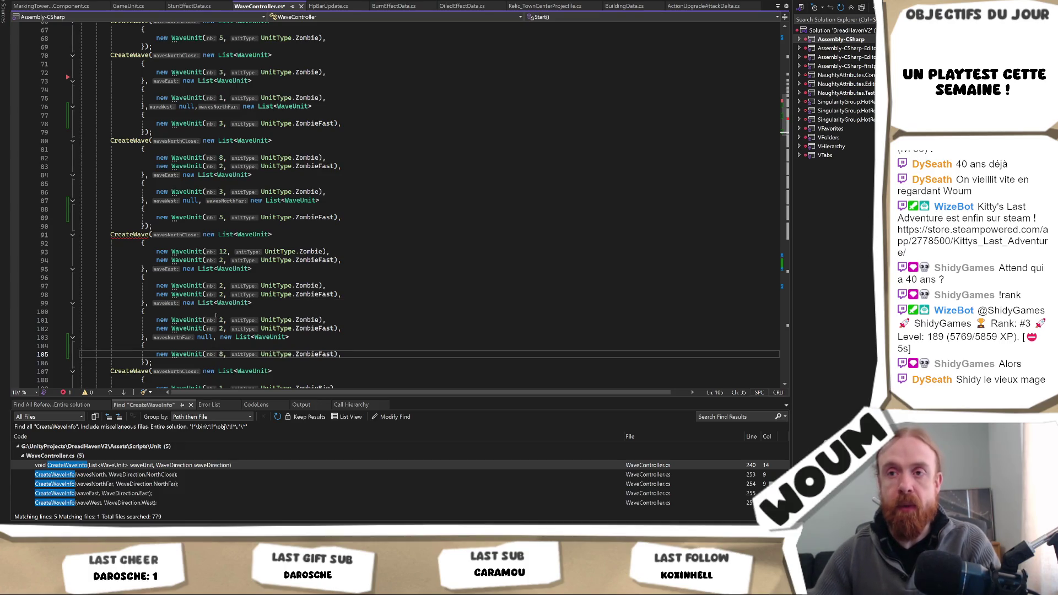
pyautogui.click(197, 337)
pyautogui.write(',')
pyautogui.scroll(-4, 398, 277)
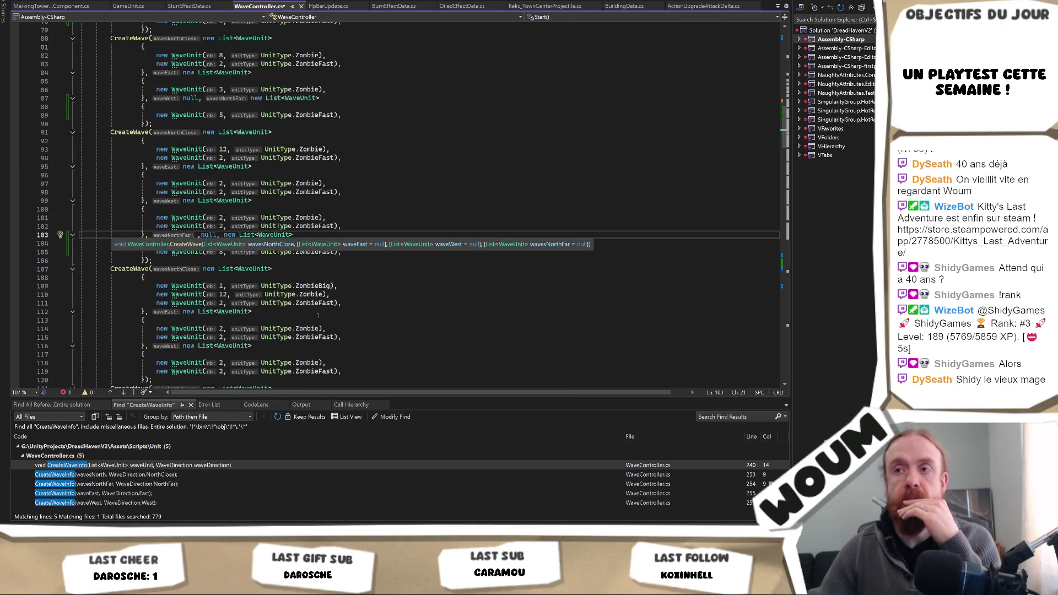
pyautogui.scroll(-1, 309, 315)
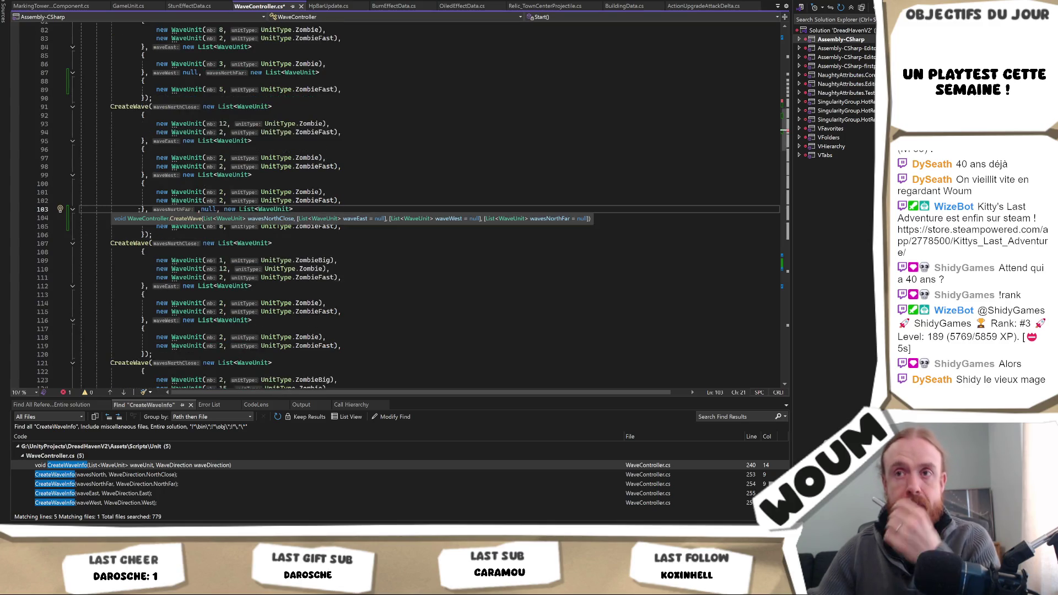
# Step: Delete the stray comma before null on line 103 and copy the wavesNorthFar block
pyautogui.click(150, 235)
pyautogui.moveTo(150, 234)
pyautogui.mouseDown()
pyautogui.moveTo(83, 227)
pyautogui.moveTo(82, 218)
pyautogui.mouseUp()
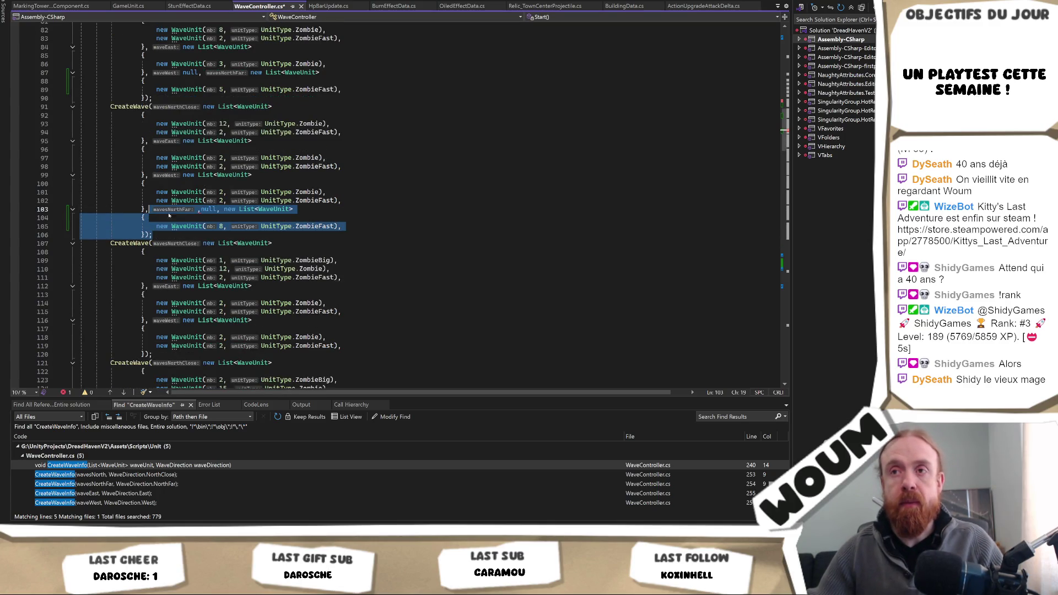
pyautogui.click(198, 209)
pyautogui.press('Delete')
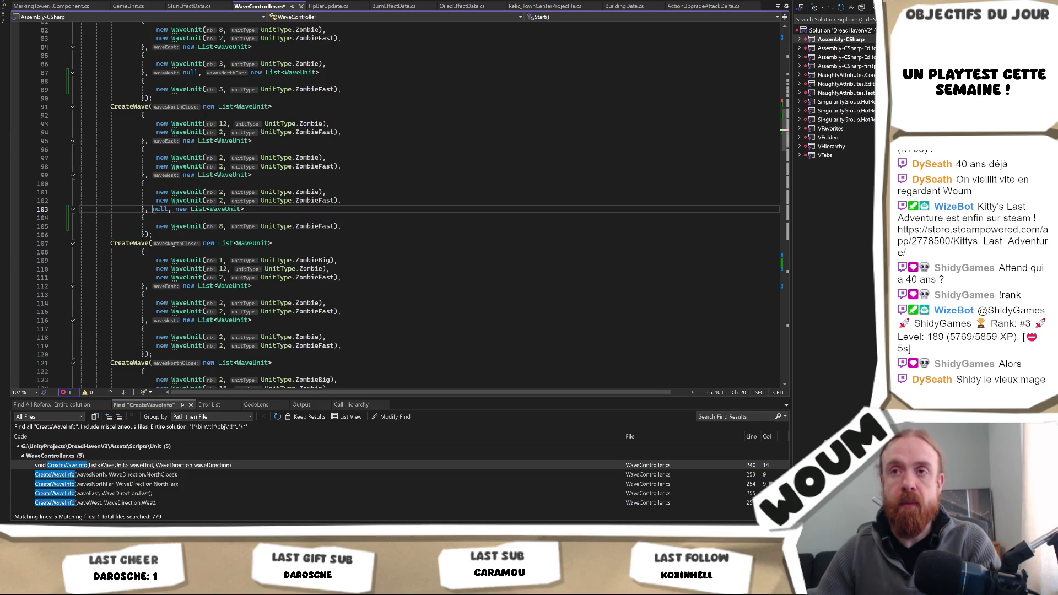
pyautogui.moveTo(159, 235); pyautogui.dragTo(143, 209)
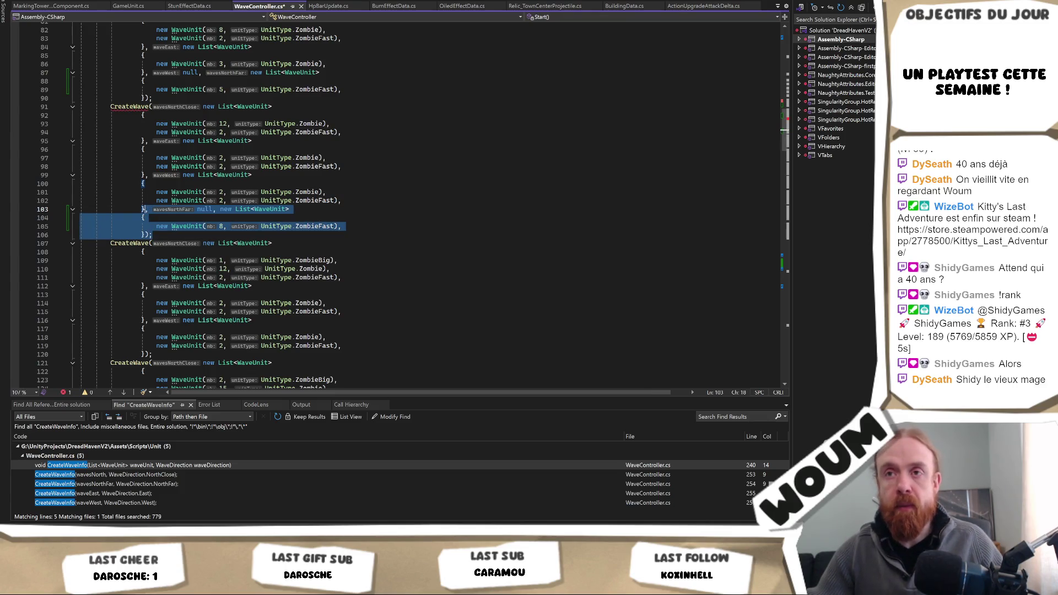
pyautogui.hotkey('ctrl', 'c')
# Step: Paste the wavesNorthFar block into the wave at line 120 and remove the null arguments on lines 103 and 120
pyautogui.click(144, 354)
pyautogui.hotkey('shift', 'End')
pyautogui.hotkey('ctrl', 'v')
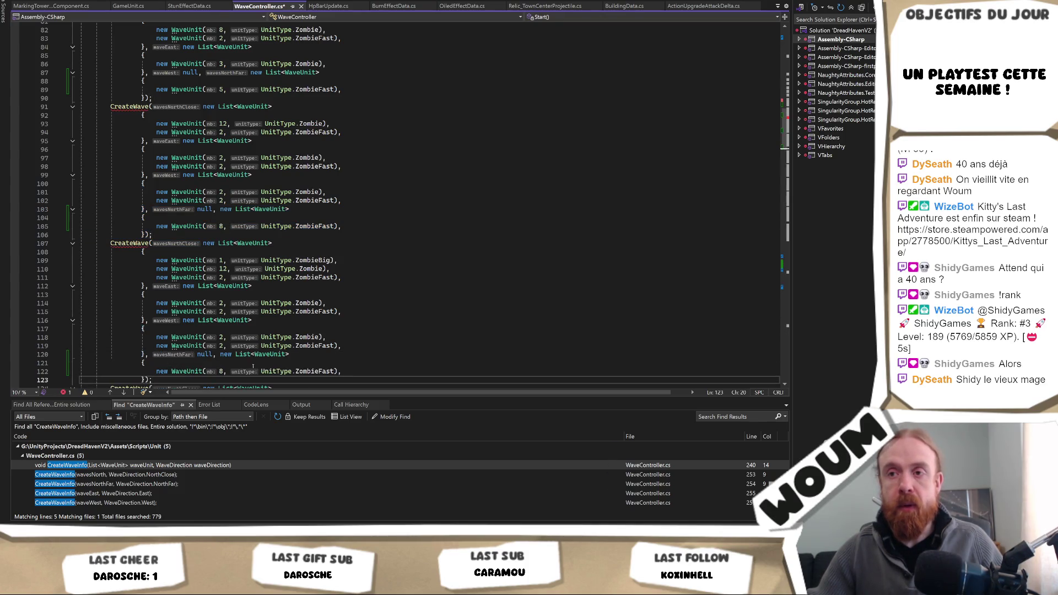
pyautogui.hotkey('ctrl', 'z')
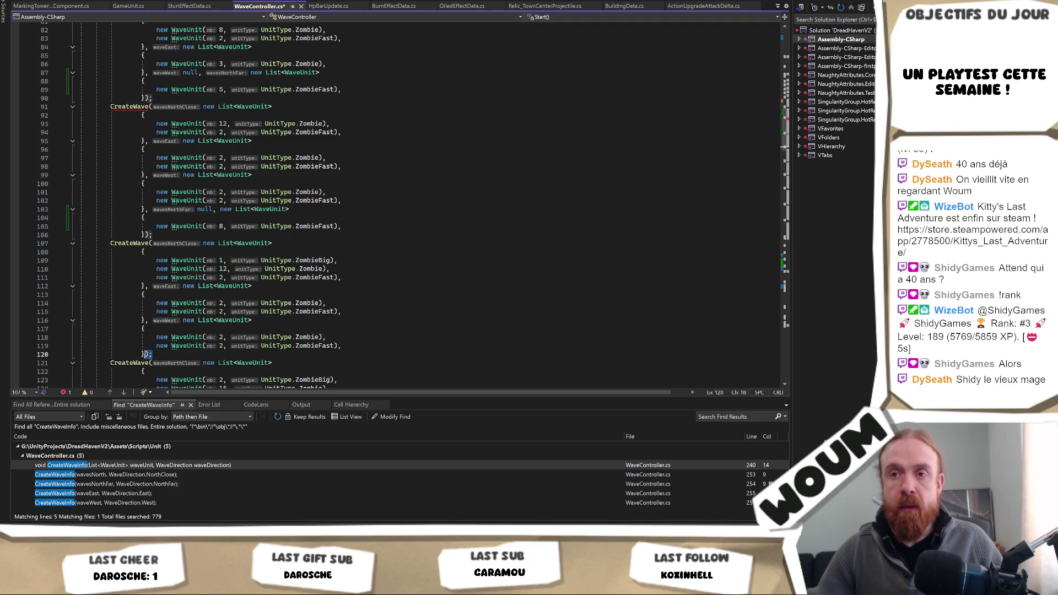
pyautogui.hotkey('ctrl', 'v')
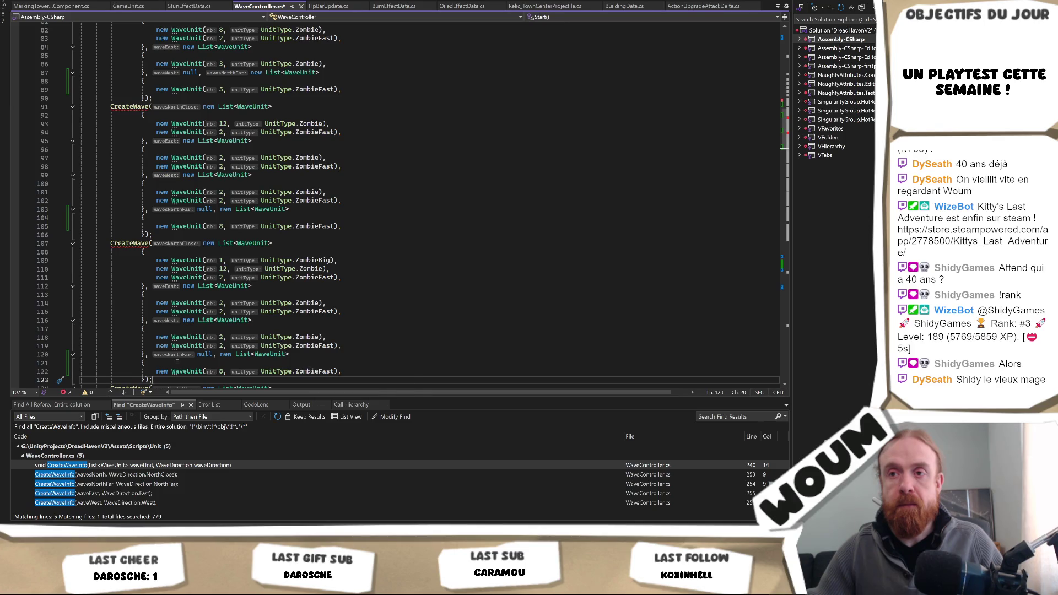
pyautogui.click(212, 209)
pyautogui.press('BackSpace')
pyautogui.press('BackSpace')
pyautogui.press('BackSpace')
pyautogui.click(211, 355)
pyautogui.press('BackSpace')
pyautogui.press('BackSpace')
pyautogui.press('BackSpace')
# Step: Paste the block into the following wave, set line 122's ZombieFast count to 10, and clear line 139's count
pyautogui.moveTo(156, 381)
pyautogui.mouseDown()
pyautogui.moveTo(82, 363)
pyautogui.moveTo(142, 354)
pyautogui.mouseUp()
pyautogui.scroll(-5, 286, 366)
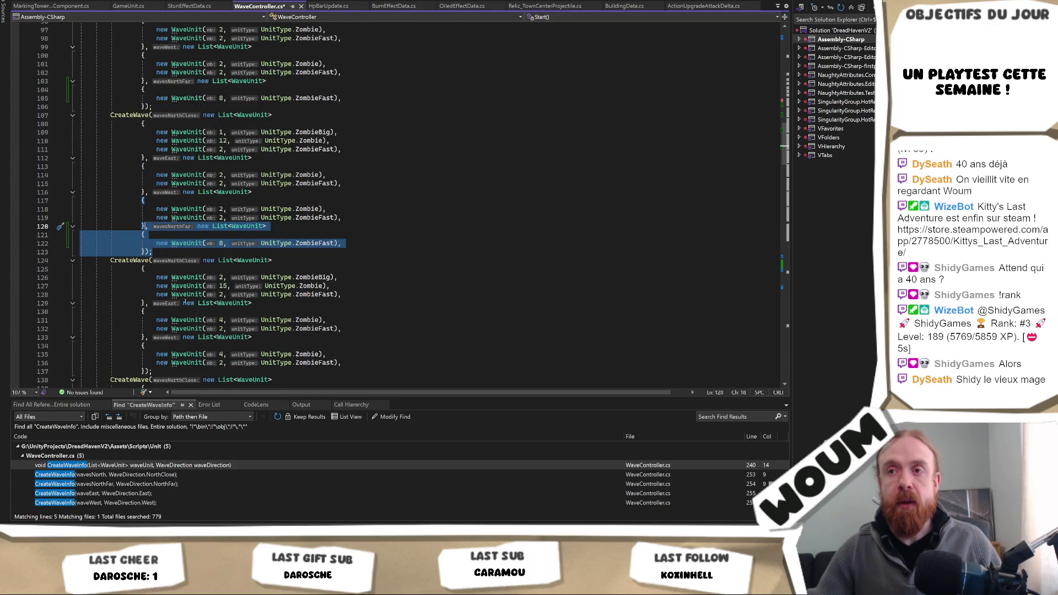
pyautogui.click(146, 371)
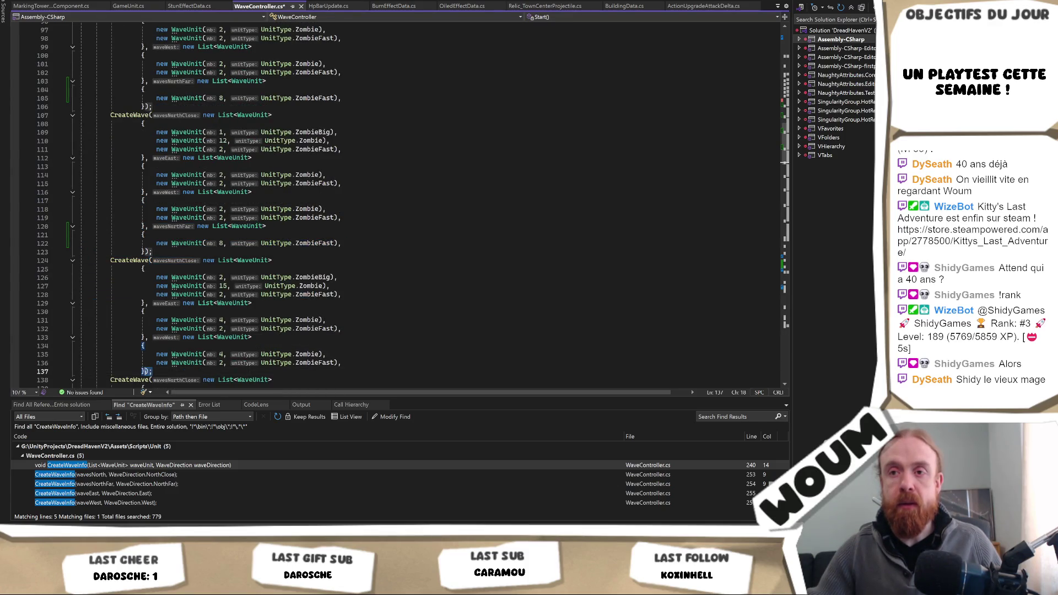
pyautogui.hotkey('ctrl', 'v')
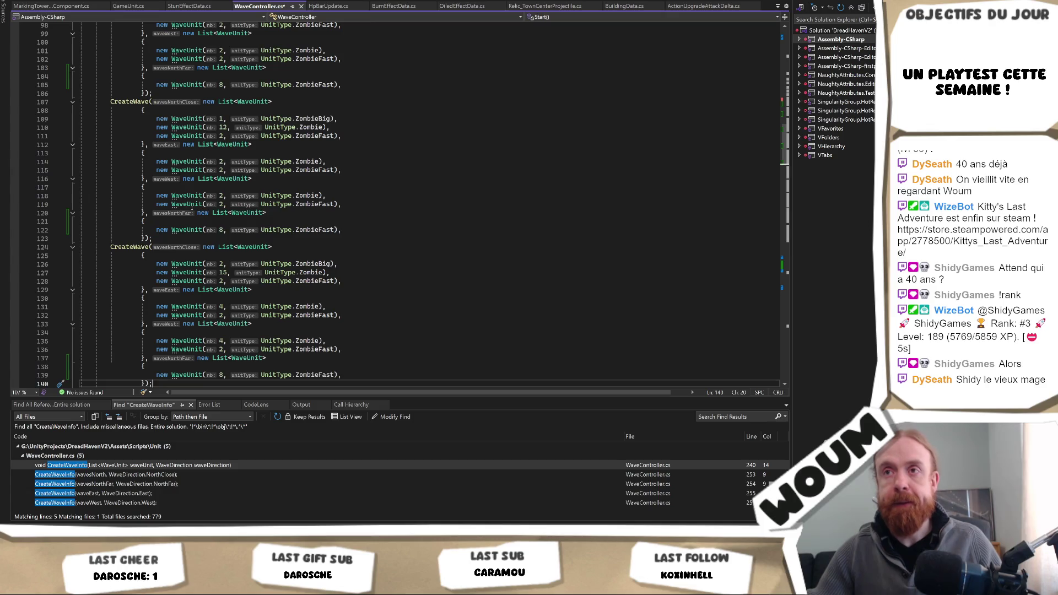
pyautogui.click(224, 229)
pyautogui.press('BackSpace')
pyautogui.write('10')
pyautogui.click(223, 374)
pyautogui.press('BackSpace')
# Step: Finish the wave's wavesNorthFar list with a count of 12 ZombieFast units
pyautogui.write('12')
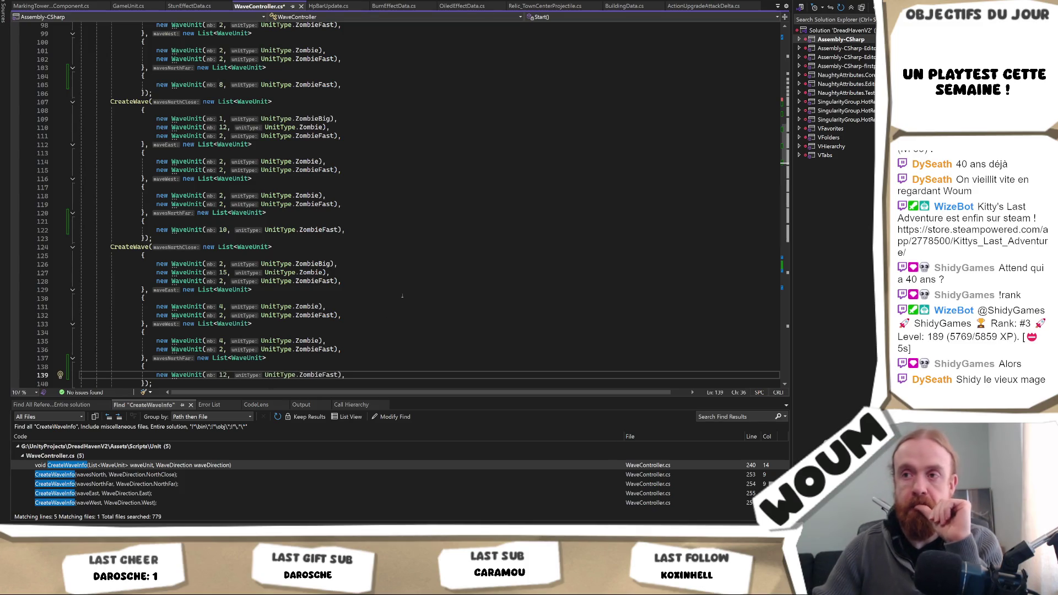
pyautogui.scroll(-2, 383, 301)
pyautogui.scroll(-4, 383, 301)
pyautogui.scroll(-1, 262, 298)
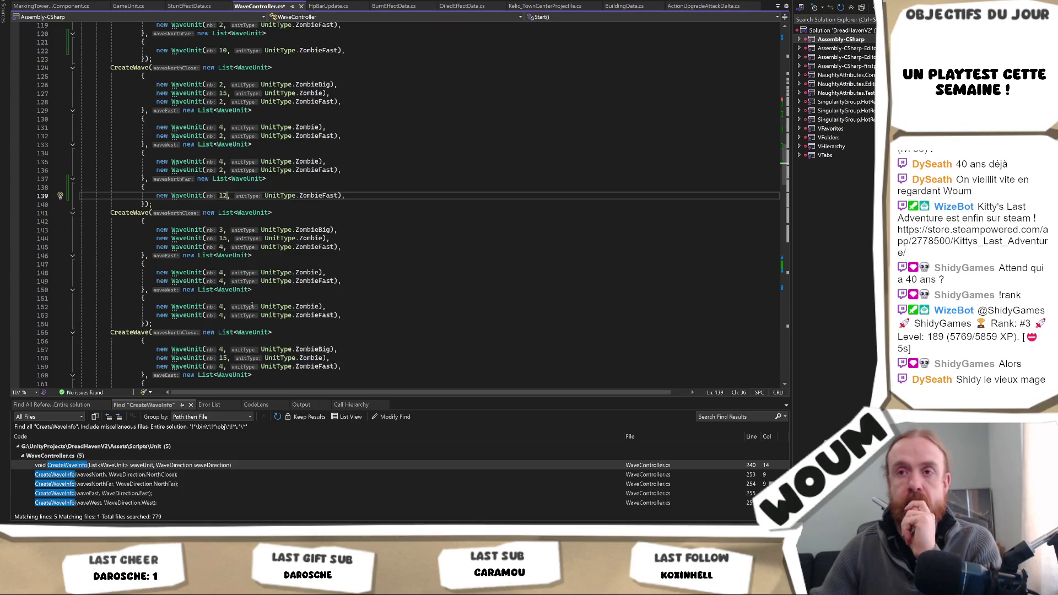
pyautogui.scroll(16, 259, 247)
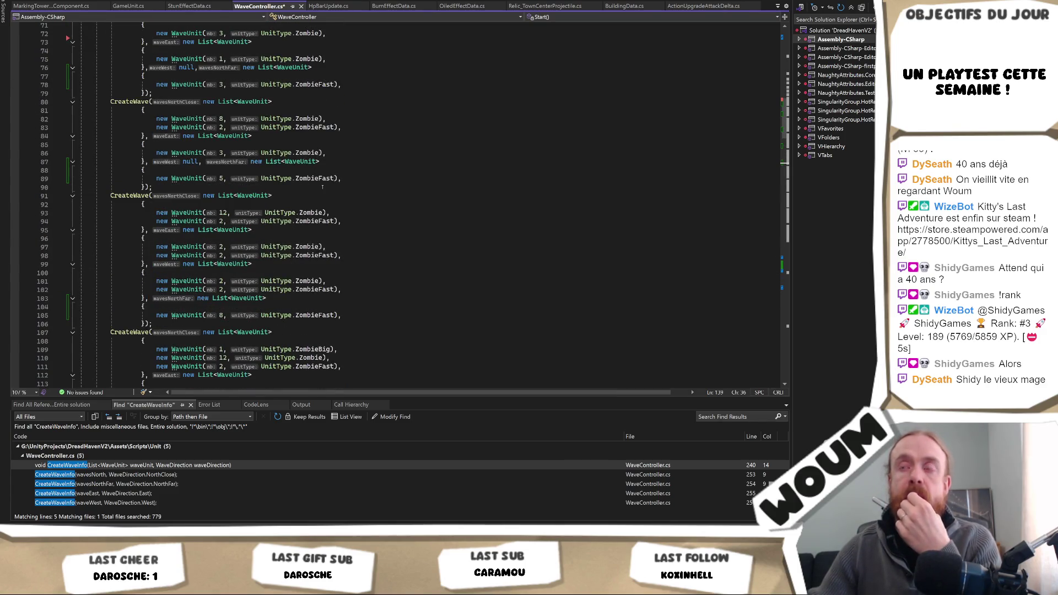
pyautogui.scroll(6, 322, 187)
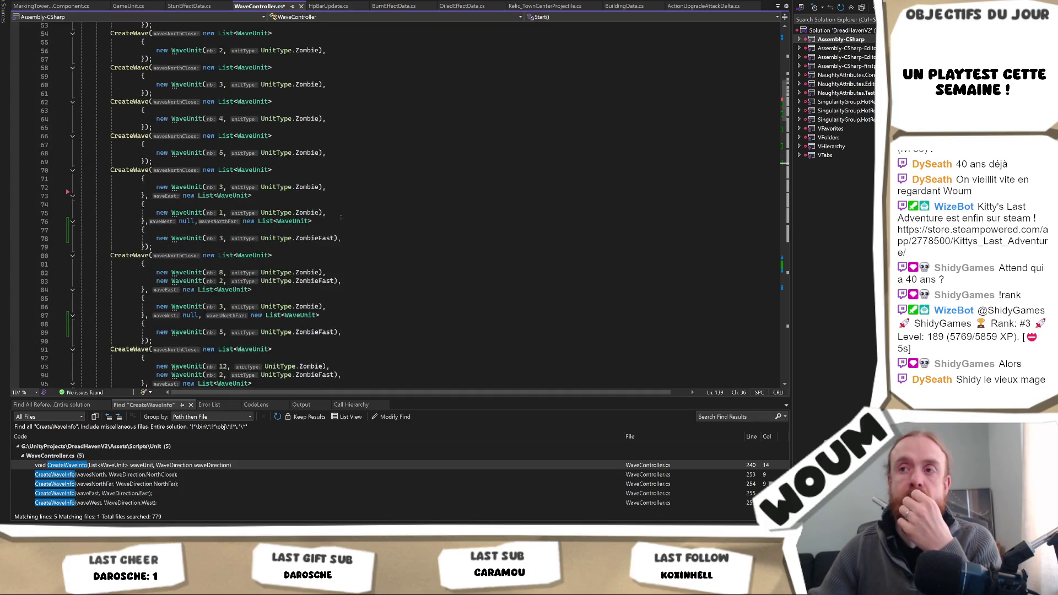
pyautogui.scroll(-2, 344, 222)
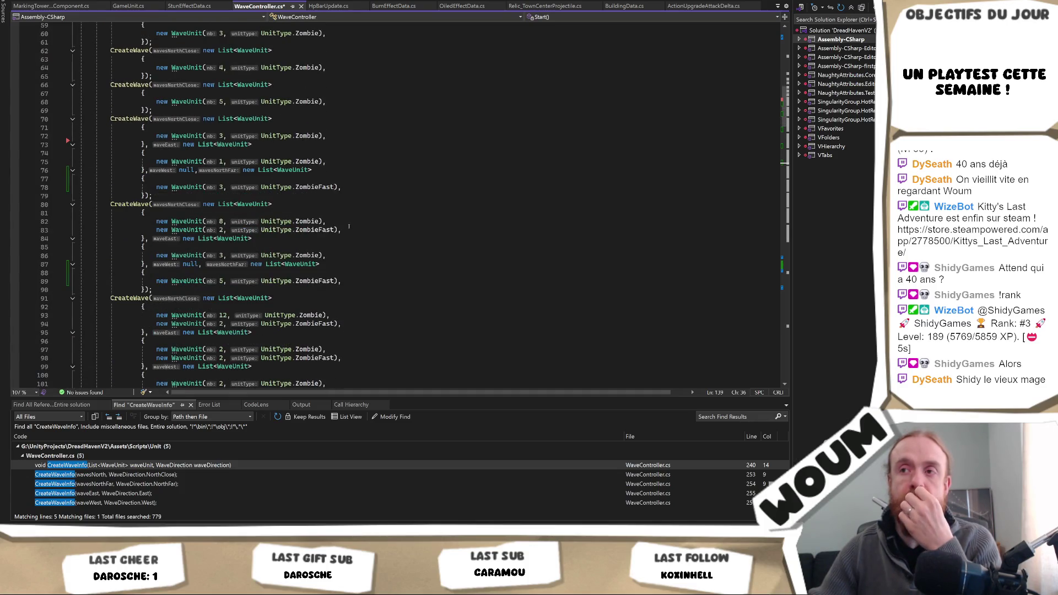
# Step: Highlight the Zombie and ZombieFast usages to compare unit lists across the waves
pyautogui.doubleClick(307, 221)
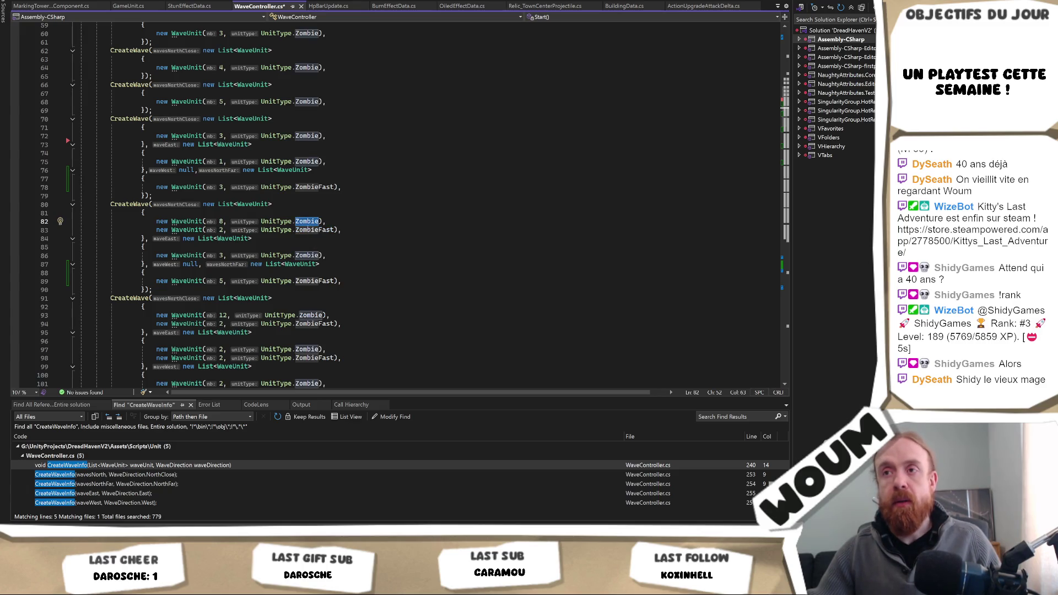
pyautogui.doubleClick(314, 230)
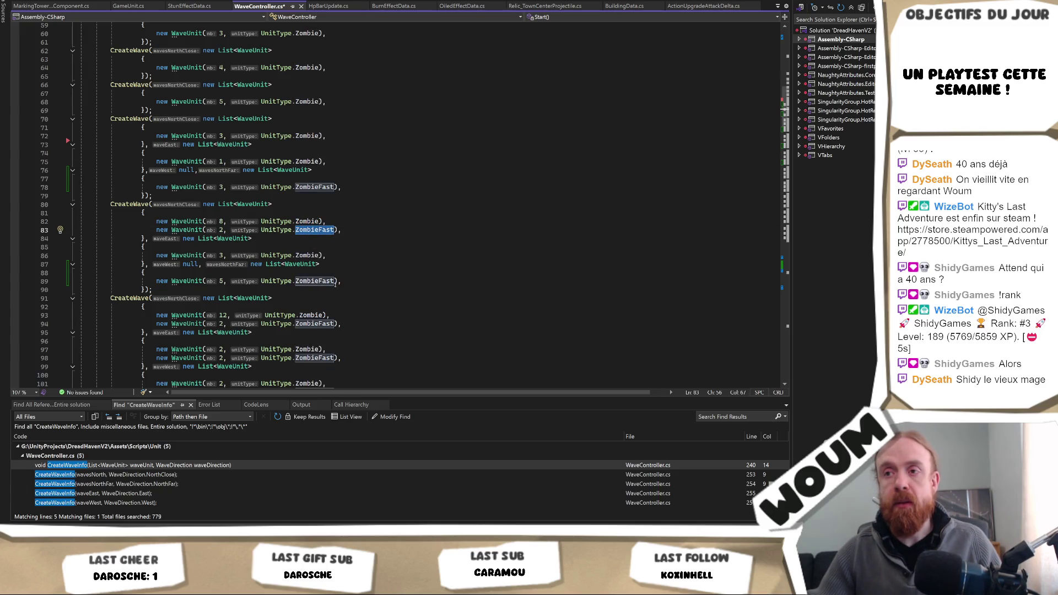
pyautogui.scroll(-7, 329, 299)
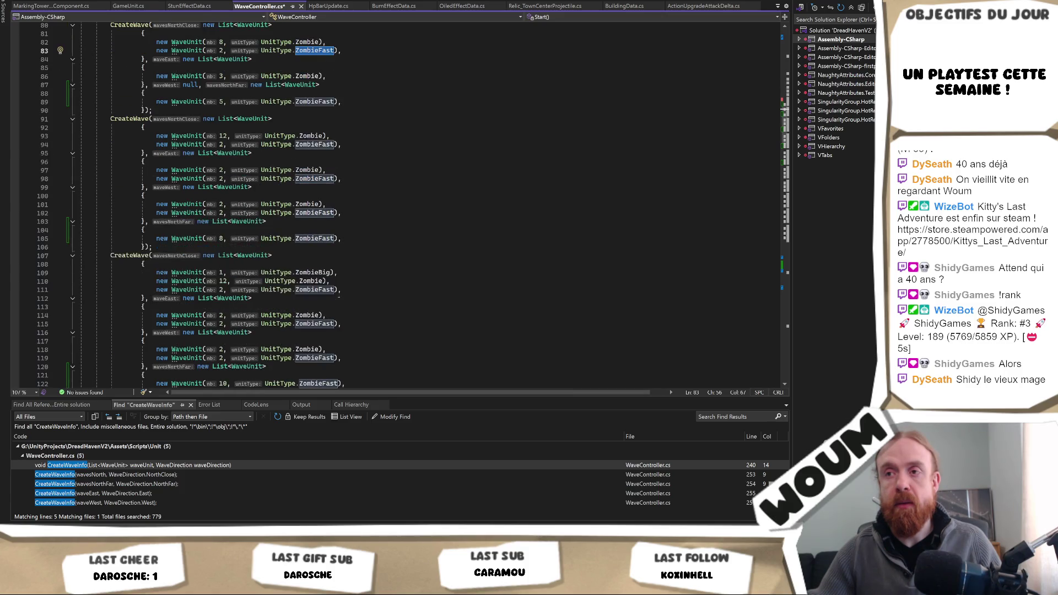
pyautogui.scroll(3, 338, 298)
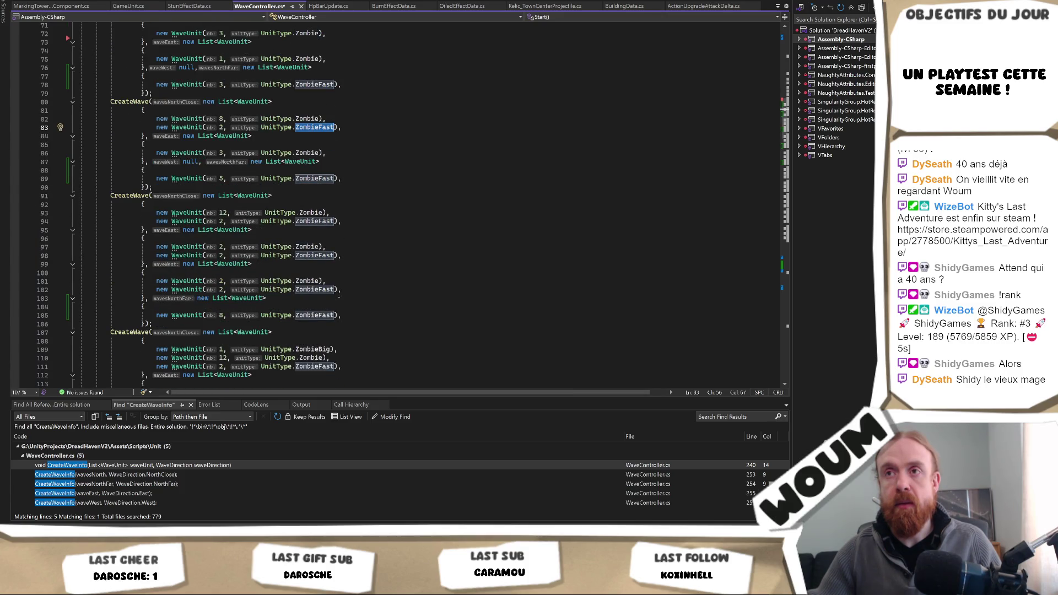
pyautogui.scroll(1, 330, 163)
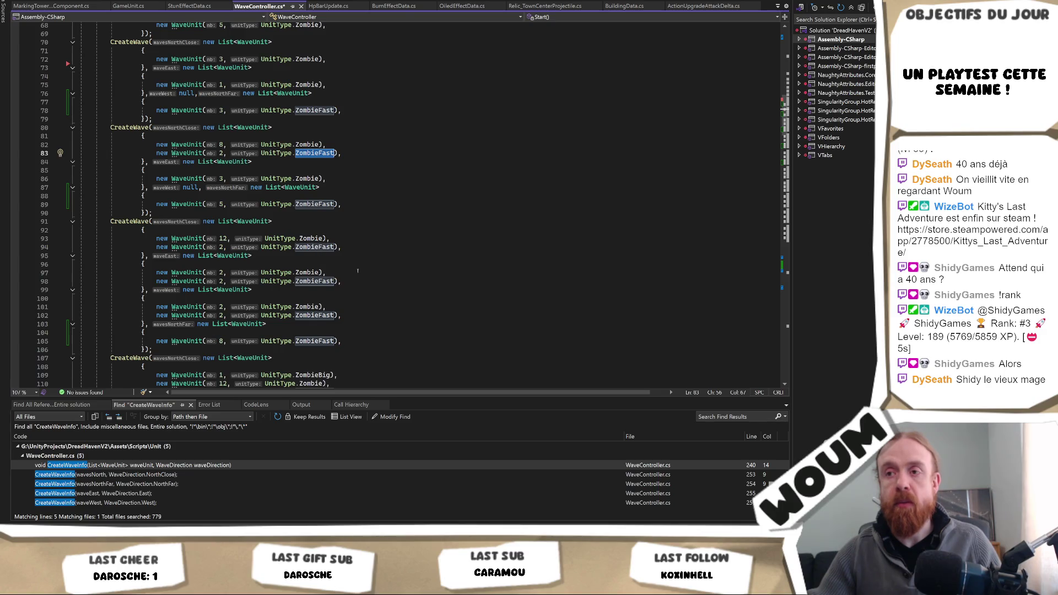
pyautogui.scroll(-9, 364, 280)
pyautogui.scroll(-2, 364, 279)
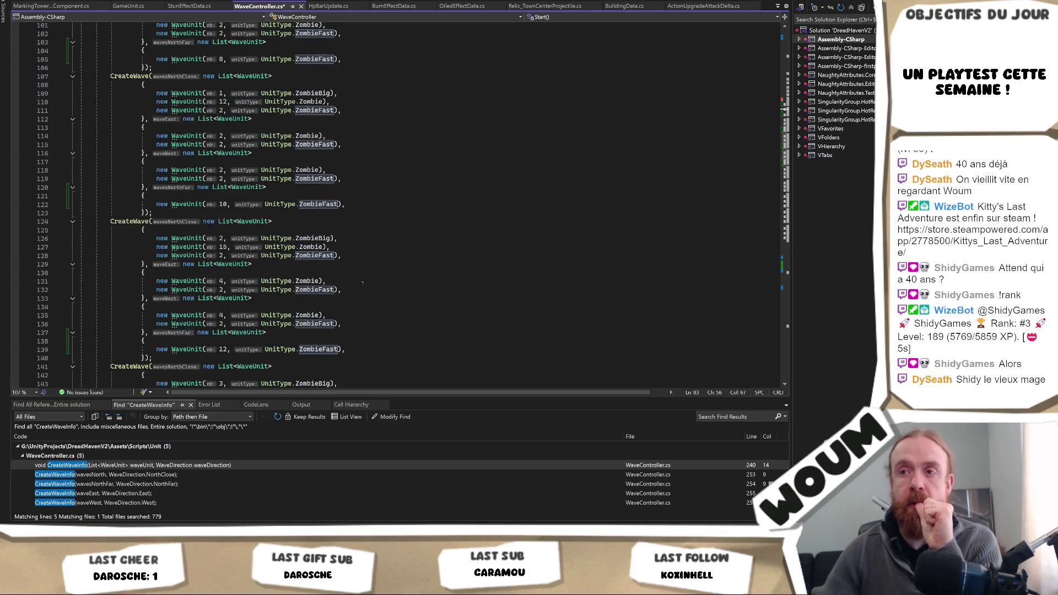
pyautogui.scroll(-4, 321, 263)
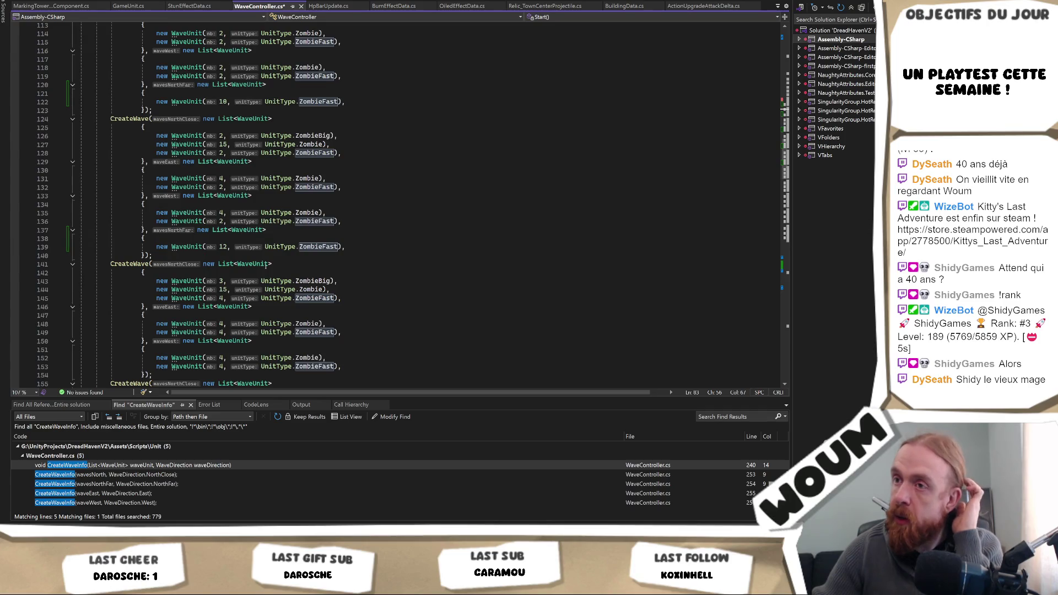
pyautogui.scroll(-4, 224, 309)
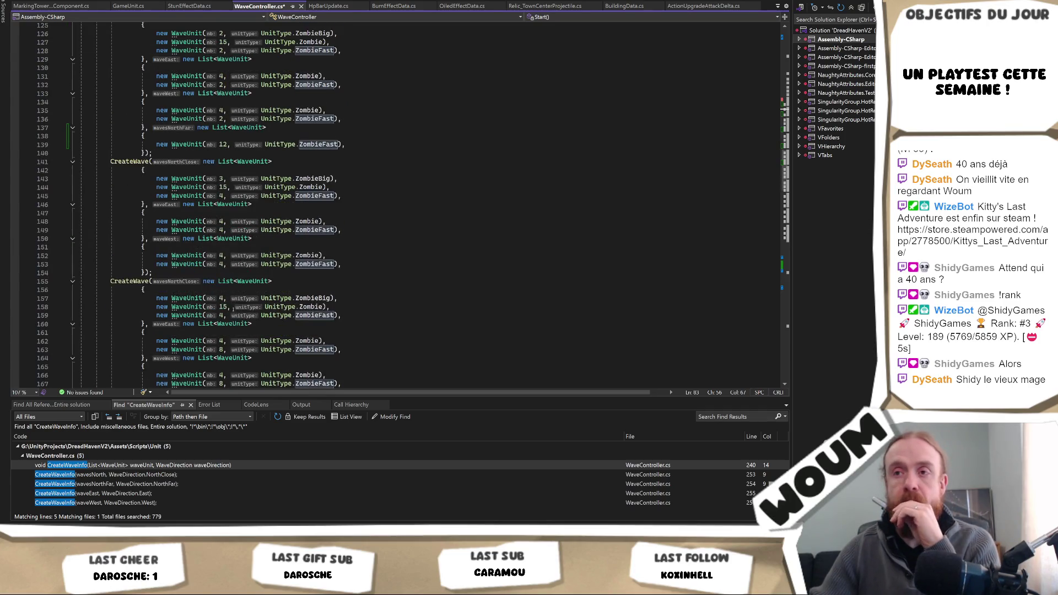
# Step: Go to the Zombie count on line 158 and review the surrounding waves
pyautogui.click(224, 307)
pyautogui.scroll(-5, 287, 314)
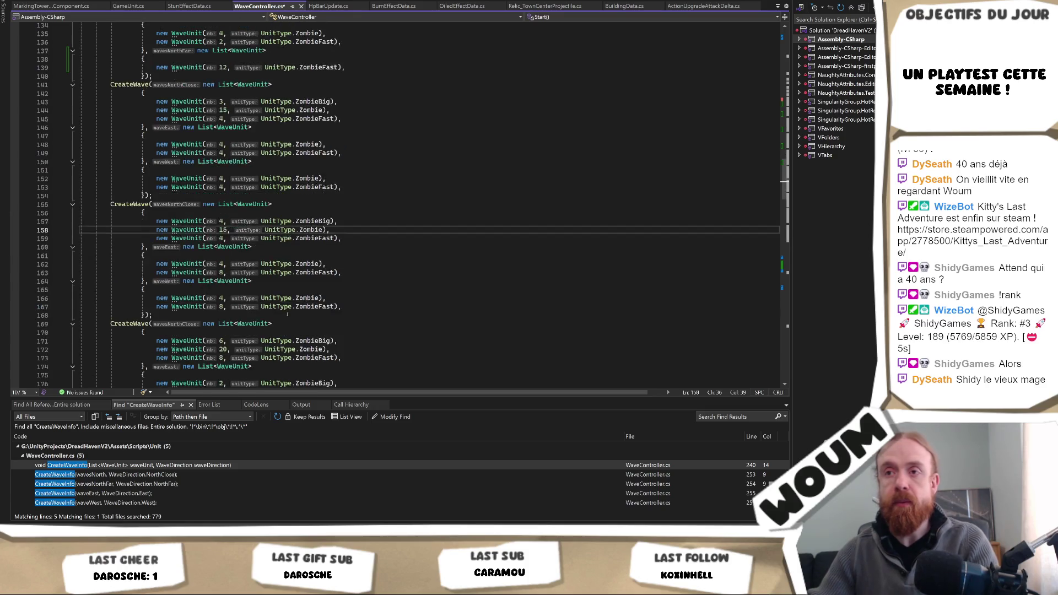
pyautogui.scroll(-3, 287, 314)
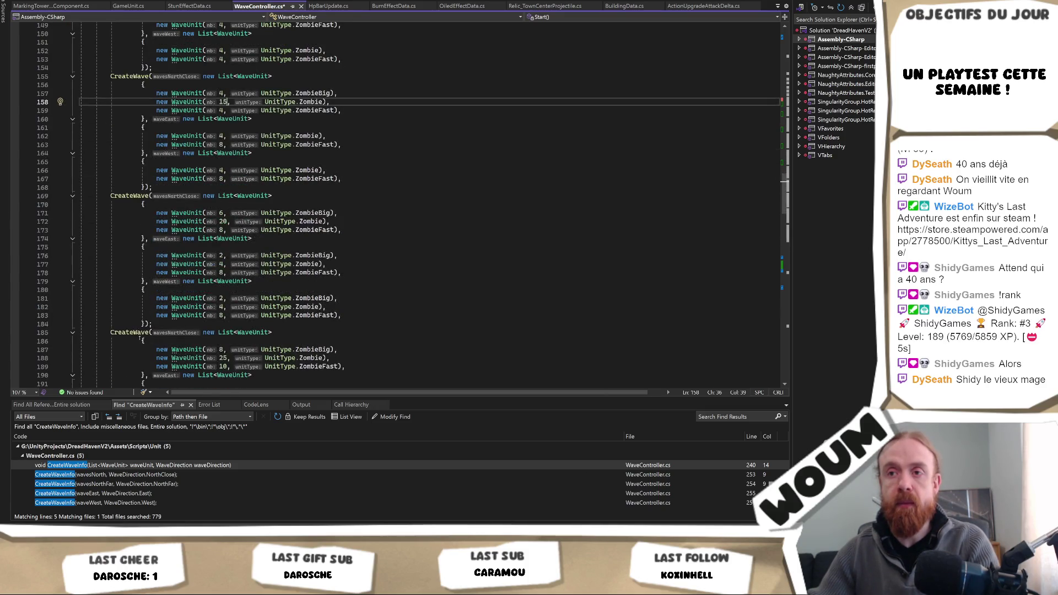
pyautogui.scroll(5, 192, 207)
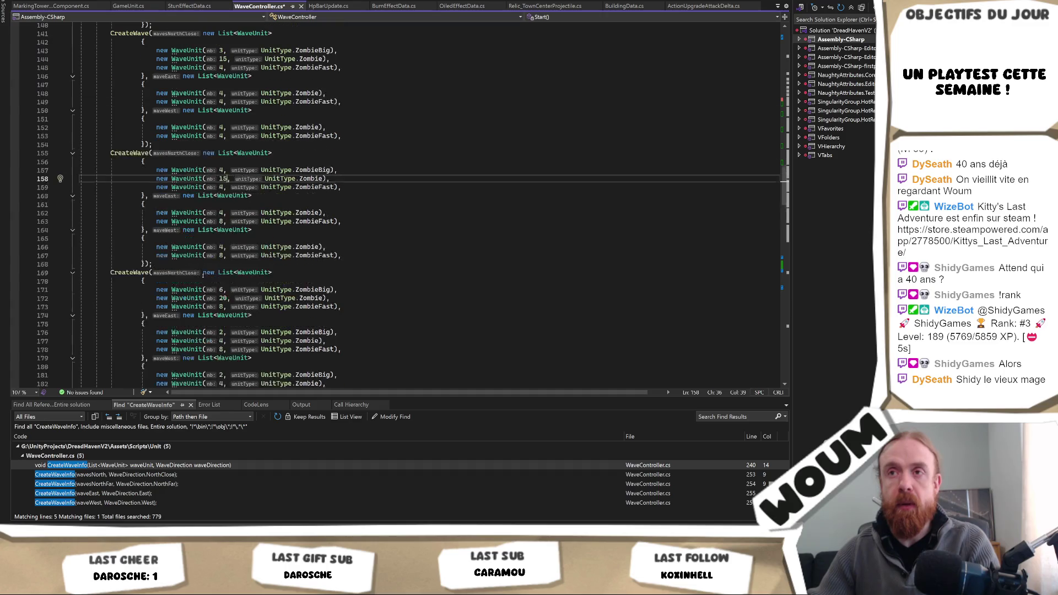
pyautogui.scroll(3, 193, 207)
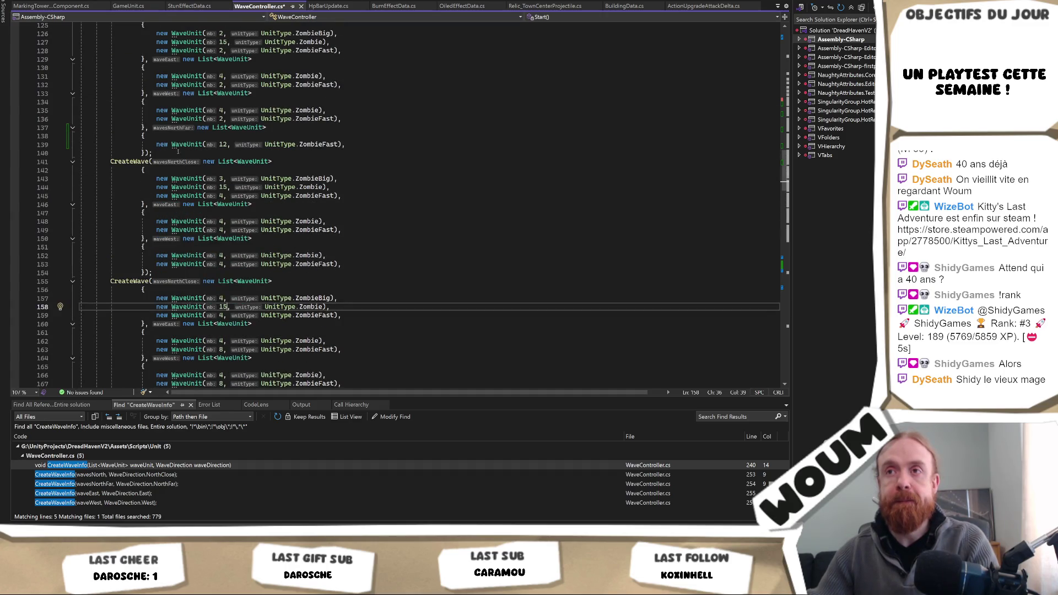
# Step: Copy the wavesNorthFar block into the next wave with a count of 15 ZombieFast units
pyautogui.moveTo(142, 153); pyautogui.dragTo(142, 127)
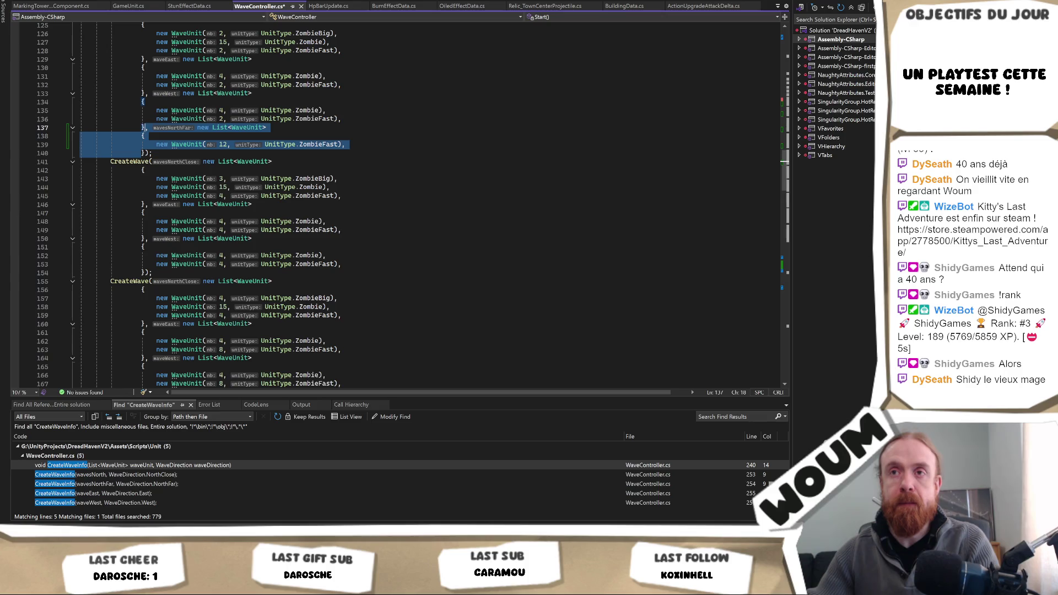
pyautogui.click(151, 153)
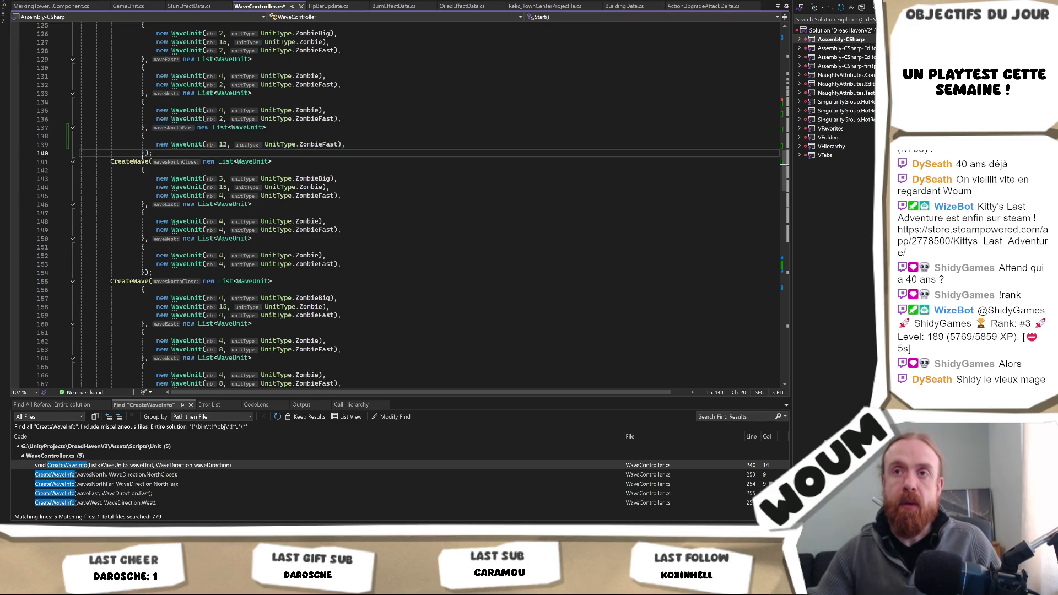
pyautogui.moveTo(145, 154); pyautogui.dragTo(147, 127)
pyautogui.hotkey('ctrl', 'c')
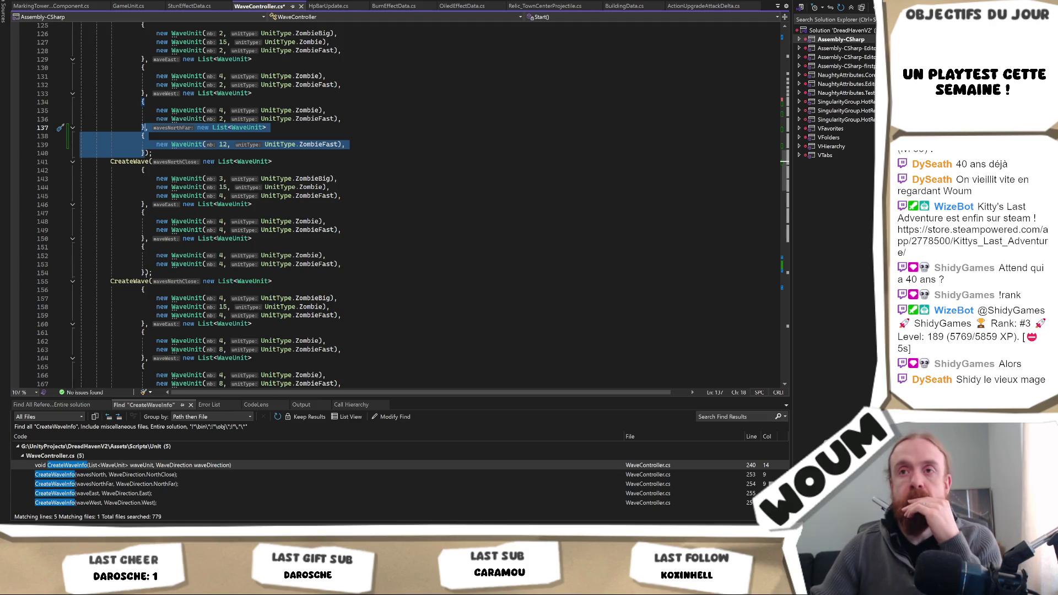
pyautogui.click(144, 272)
pyautogui.hotkey('ctrl', 'v')
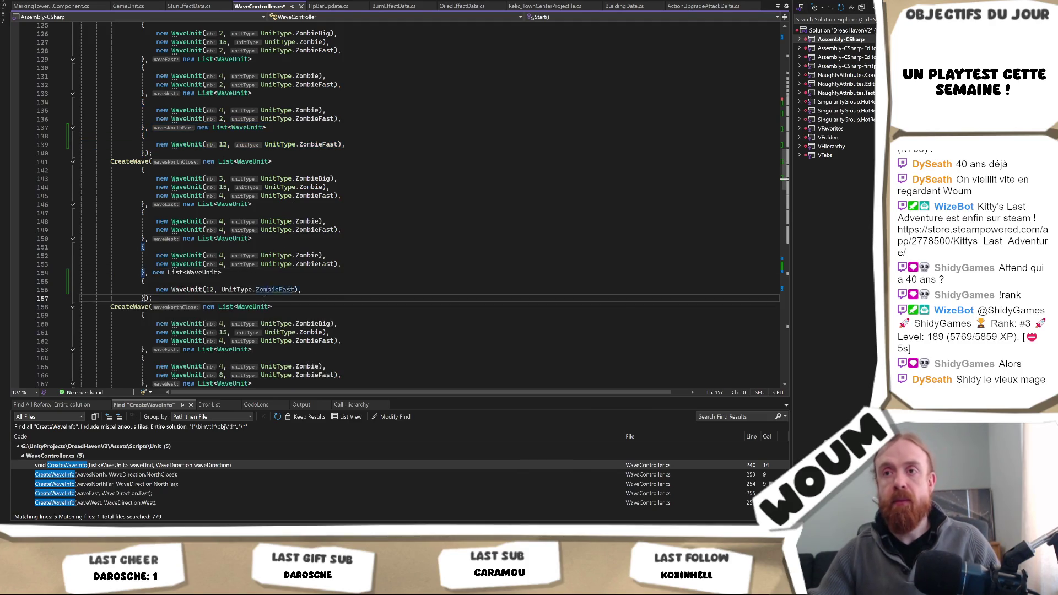
pyautogui.doubleClick(223, 289)
pyautogui.write('15')
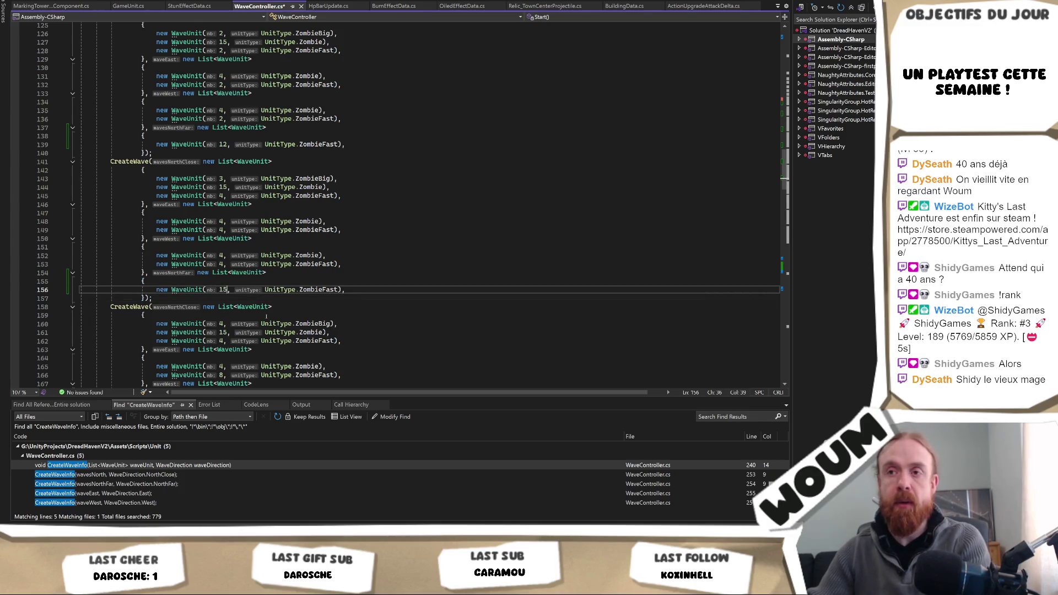
pyautogui.scroll(-3, 214, 286)
pyautogui.scroll(-1, 214, 286)
# Step: Paste wavesNorthFar blocks into the following two waves with counts 17 and 20
pyautogui.click(144, 315)
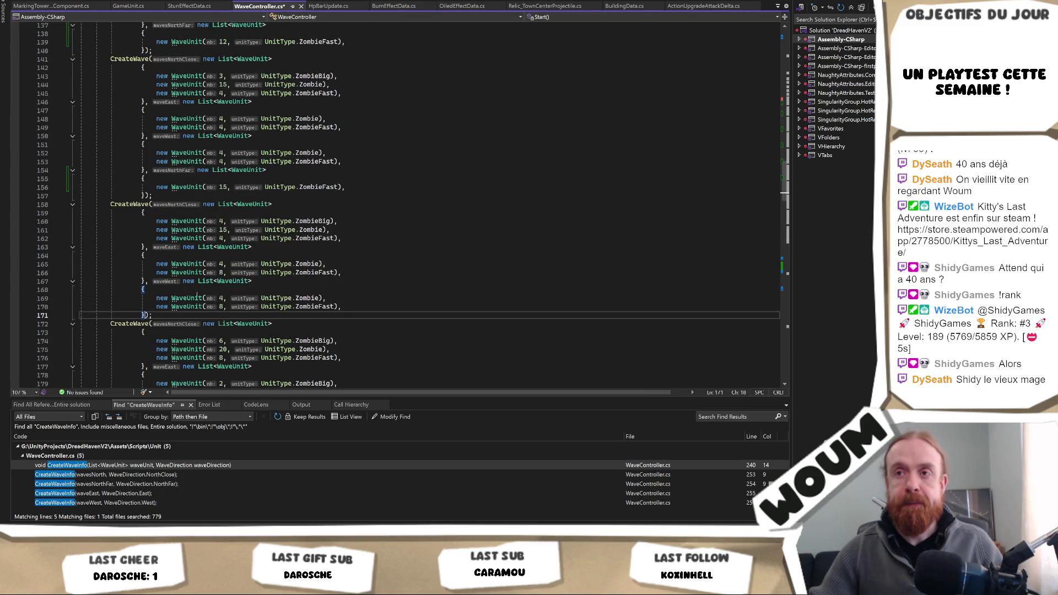
pyautogui.hotkey('ctrl', 'v')
pyautogui.click(224, 332)
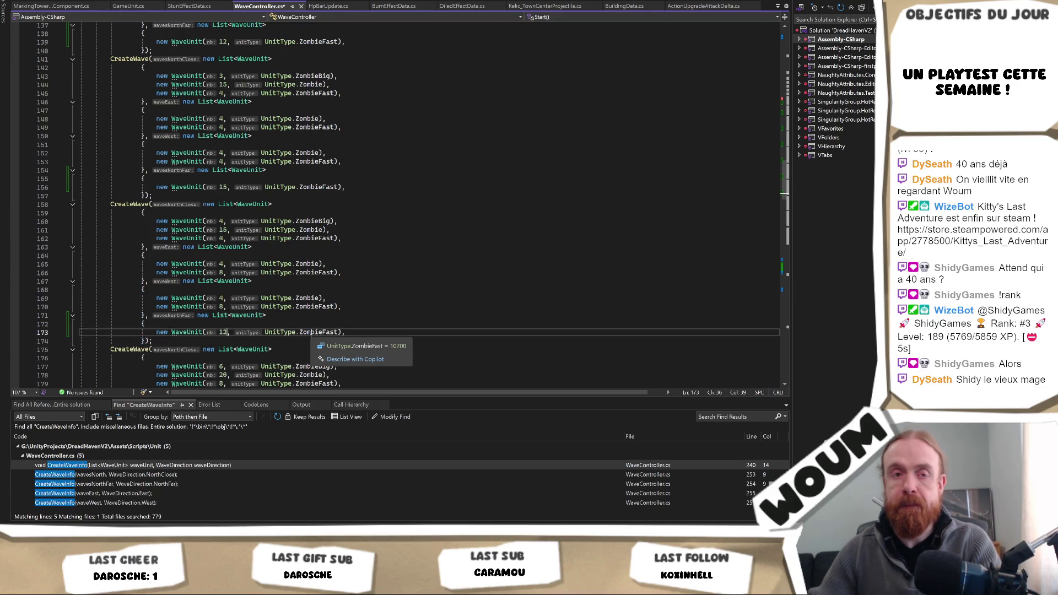
pyautogui.scroll(-2, 234, 309)
pyautogui.press('BackSpace')
pyautogui.write('7')
pyautogui.scroll(-4, 235, 309)
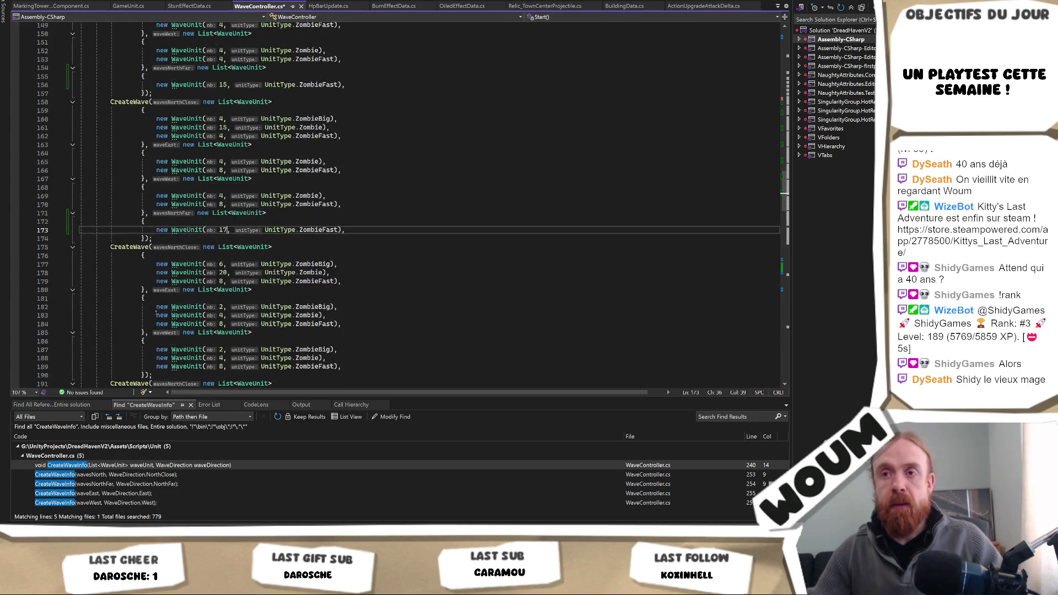
pyautogui.click(142, 324)
pyautogui.write('}, new List<WaveUnit> {     new WaveUnit(12, UnitType.ZombieFast),')
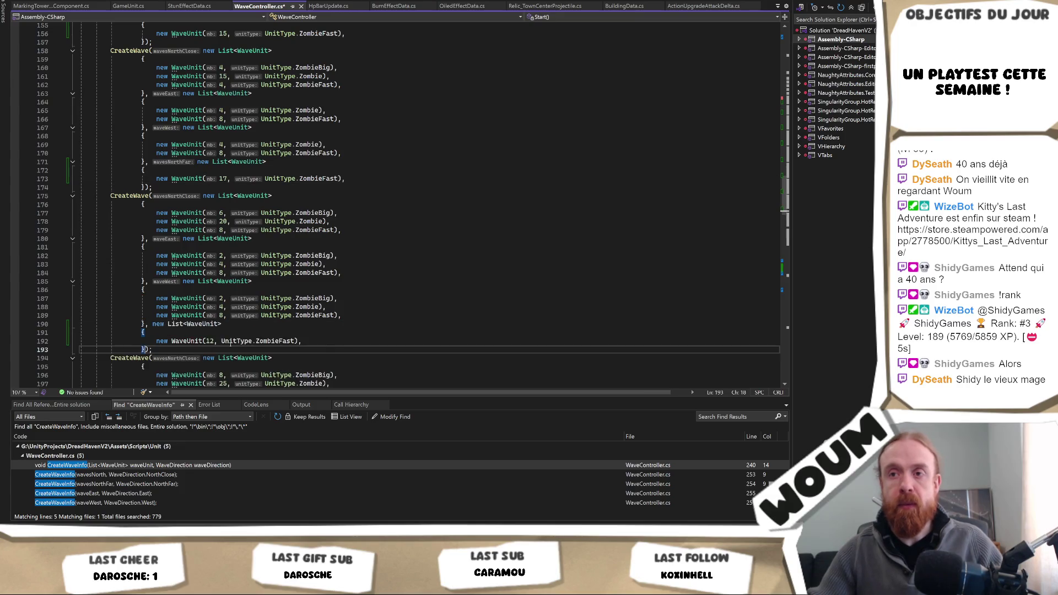
pyautogui.click(228, 342)
pyautogui.press('BackSpace')
pyautogui.press('BackSpace')
pyautogui.write('20')
pyautogui.scroll(-3, 251, 336)
pyautogui.scroll(-2, 258, 328)
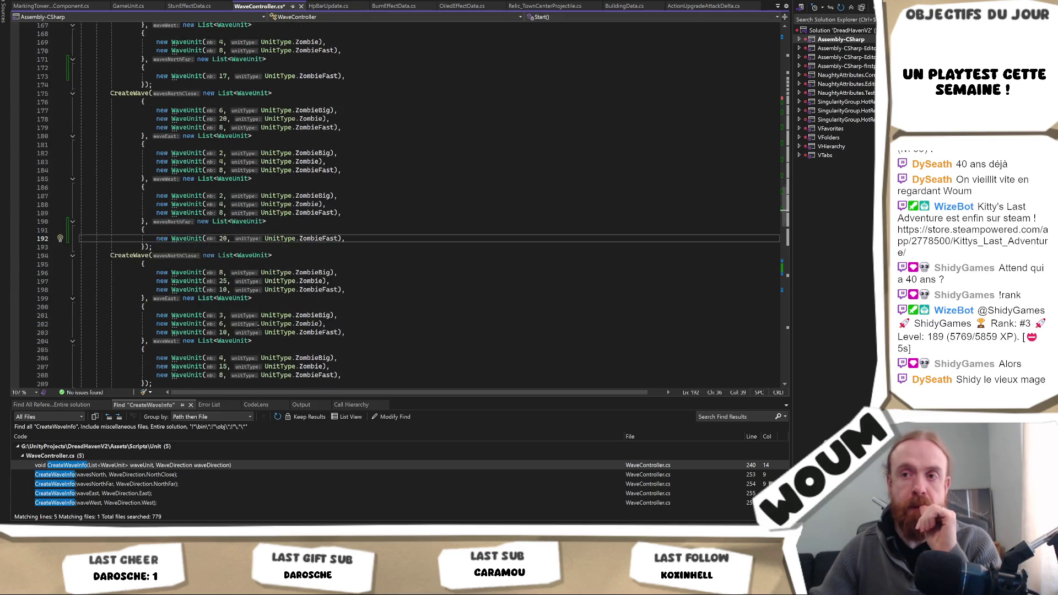
# Step: Paste wavesNorthFar blocks into the last two waves with counts 22 and 25
pyautogui.click(142, 358)
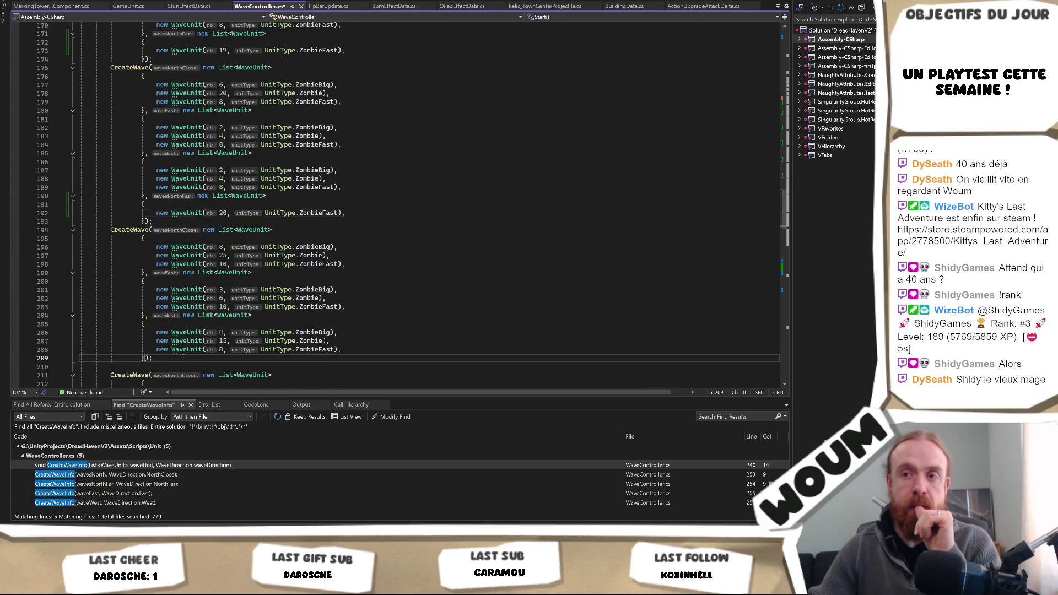
pyautogui.scroll(-8, 407, 320)
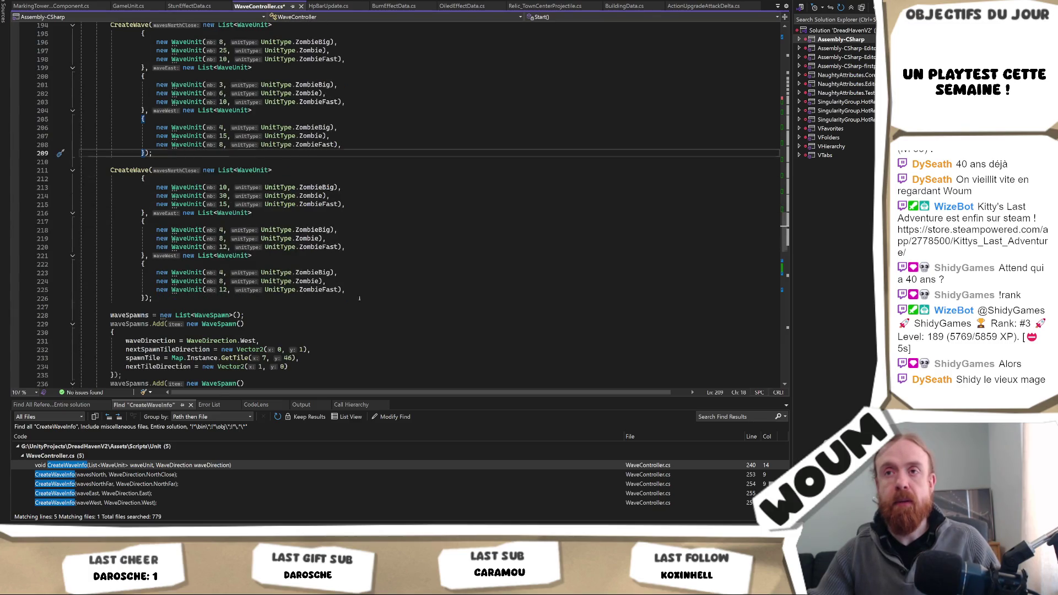
pyautogui.hotkey('ctrl', 'v')
pyautogui.click(228, 170)
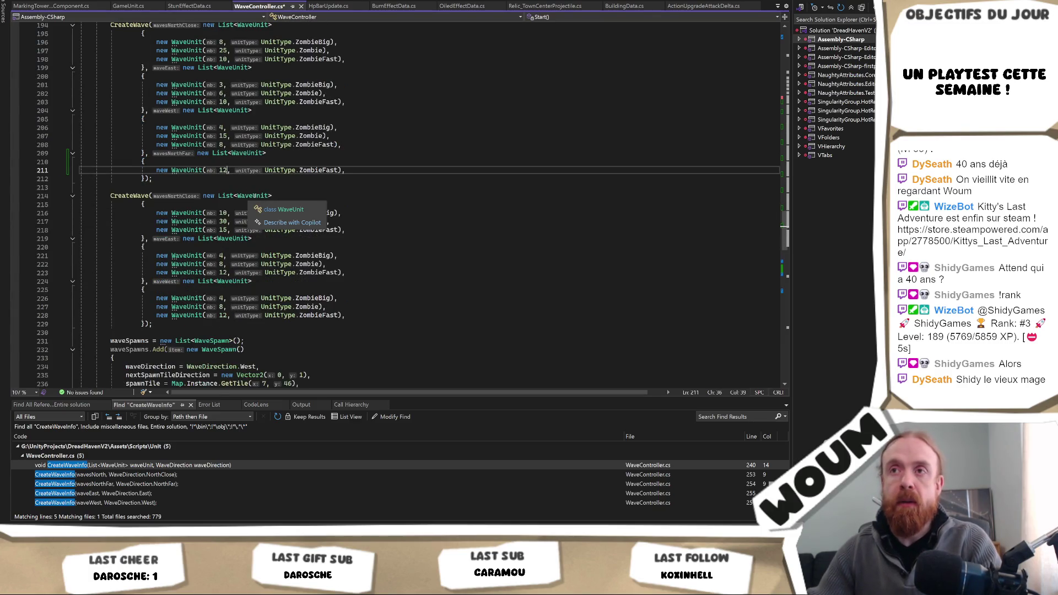
pyautogui.press('BackSpace')
pyautogui.press('BackSpace')
pyautogui.write('22')
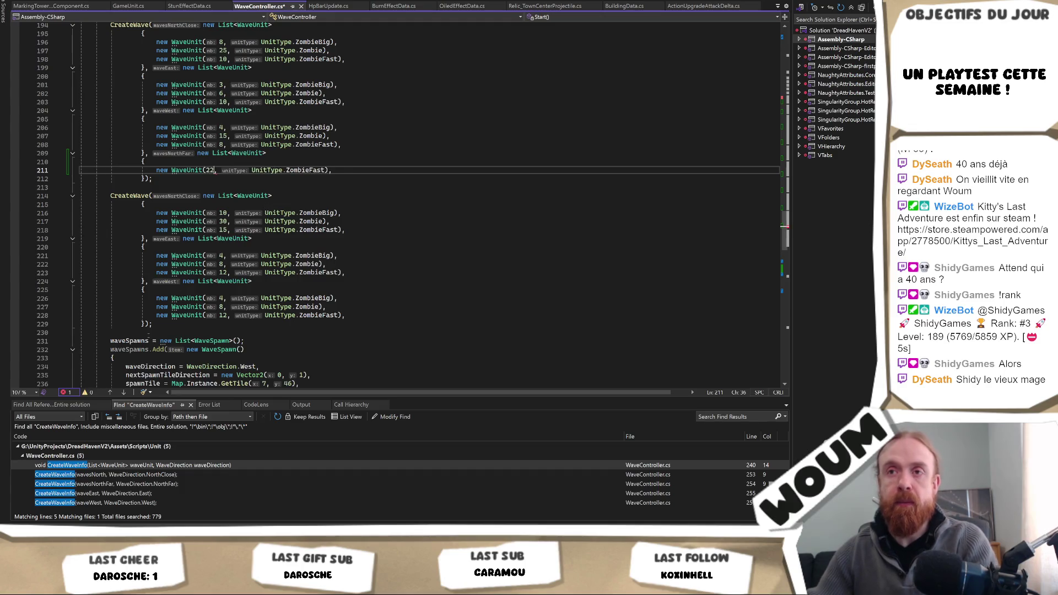
pyautogui.click(145, 324)
pyautogui.hotkey('ctrl', 'v')
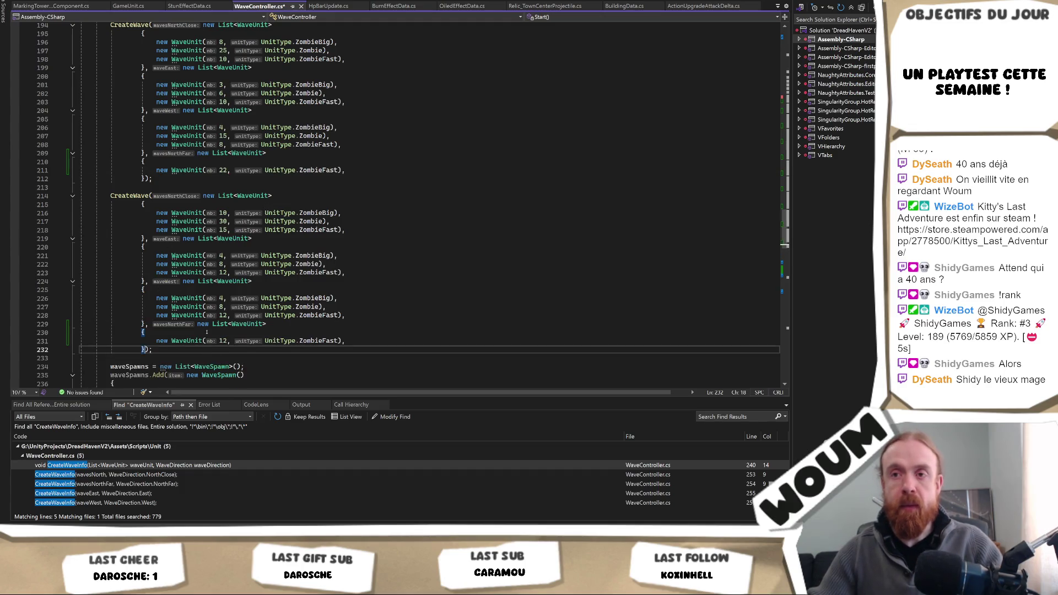
pyautogui.click(228, 341)
pyautogui.press('BackSpace')
pyautogui.press('BackSpace')
pyautogui.write('25')
pyautogui.click(376, 322)
pyautogui.scroll(20, 375, 323)
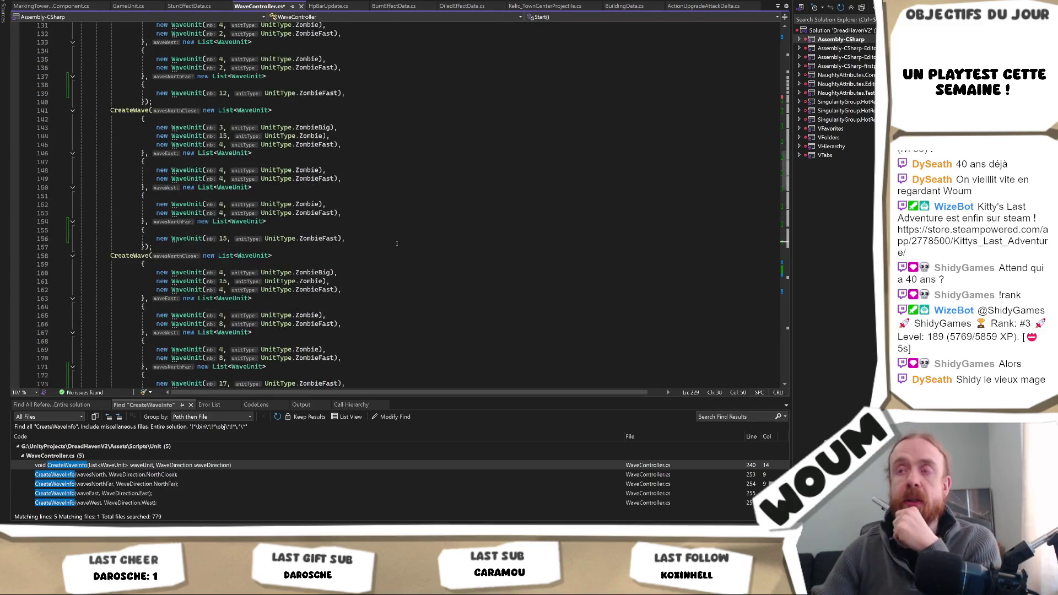
pyautogui.scroll(-14, 395, 243)
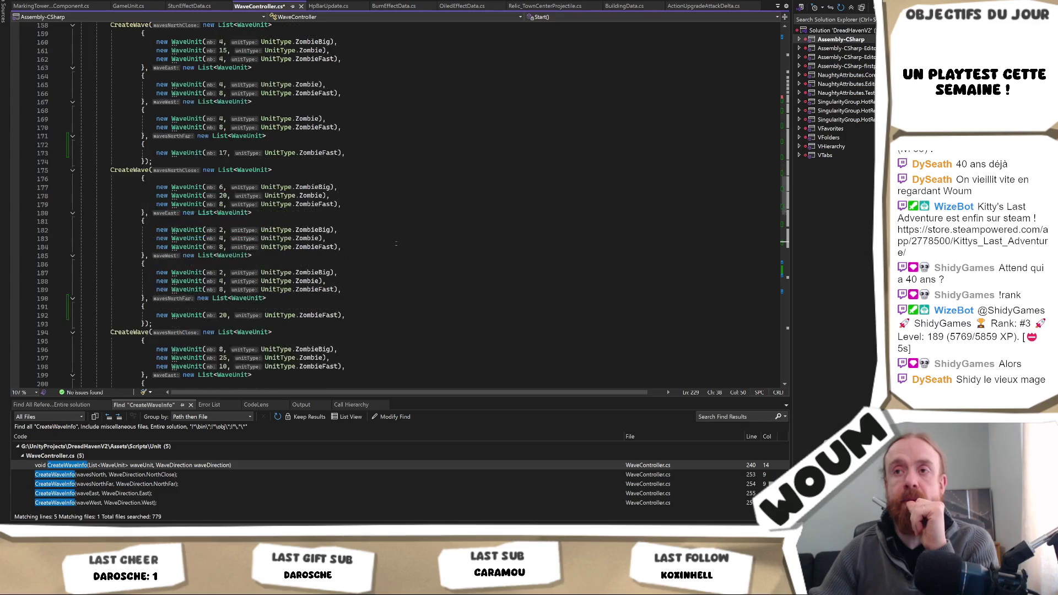
pyautogui.scroll(2, 395, 243)
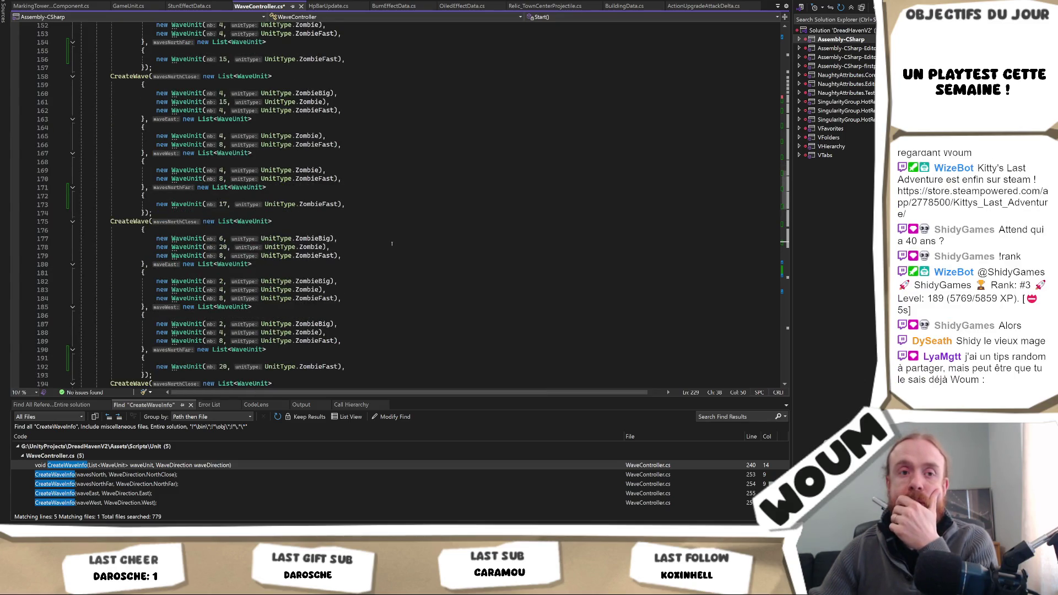
pyautogui.scroll(7, 394, 239)
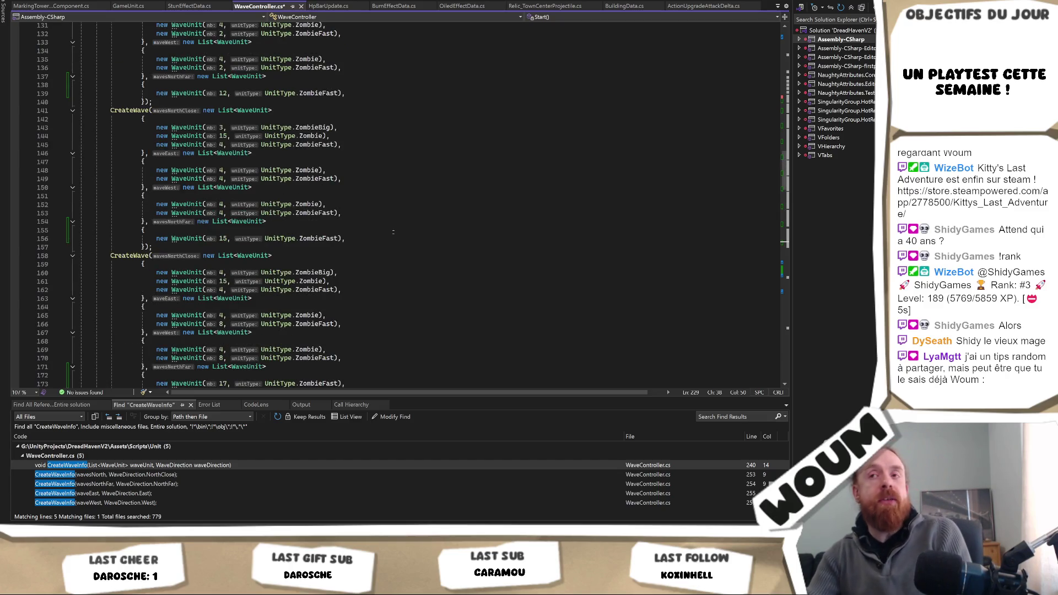
pyautogui.scroll(3, 398, 222)
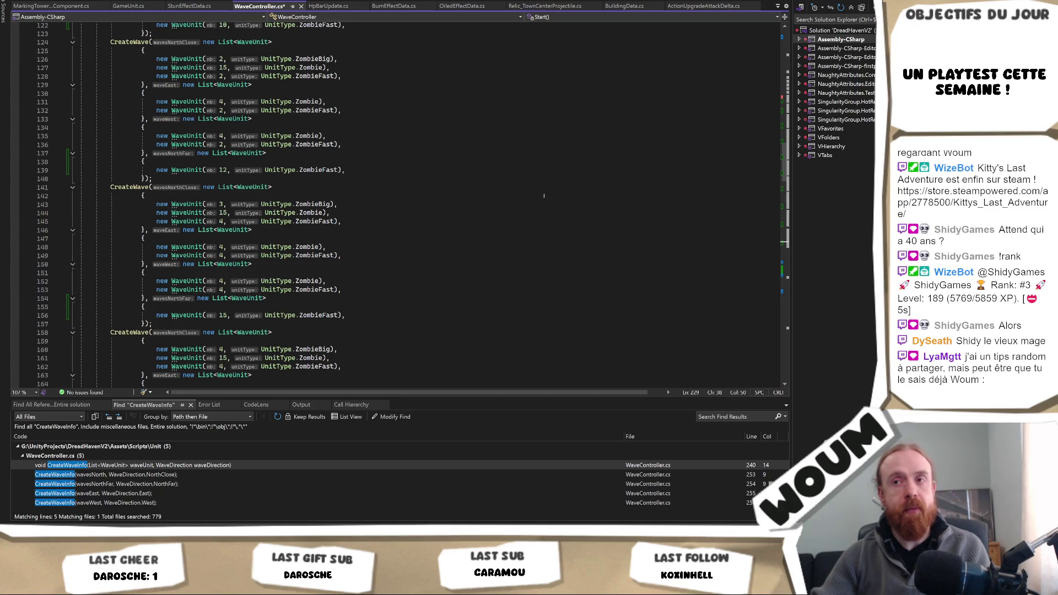
pyautogui.scroll(15, 321, 258)
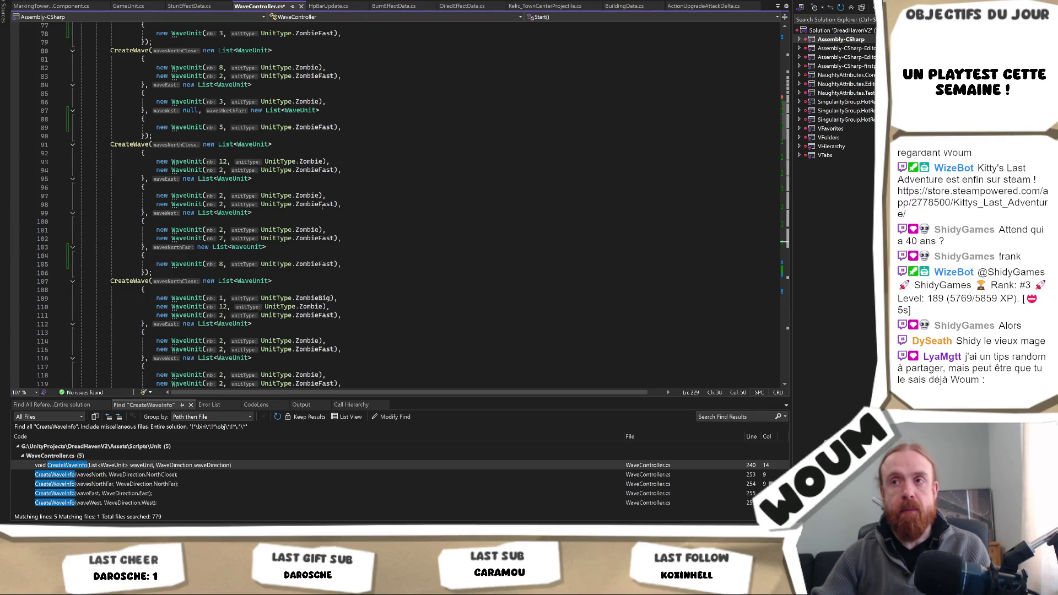
pyautogui.scroll(7, 331, 191)
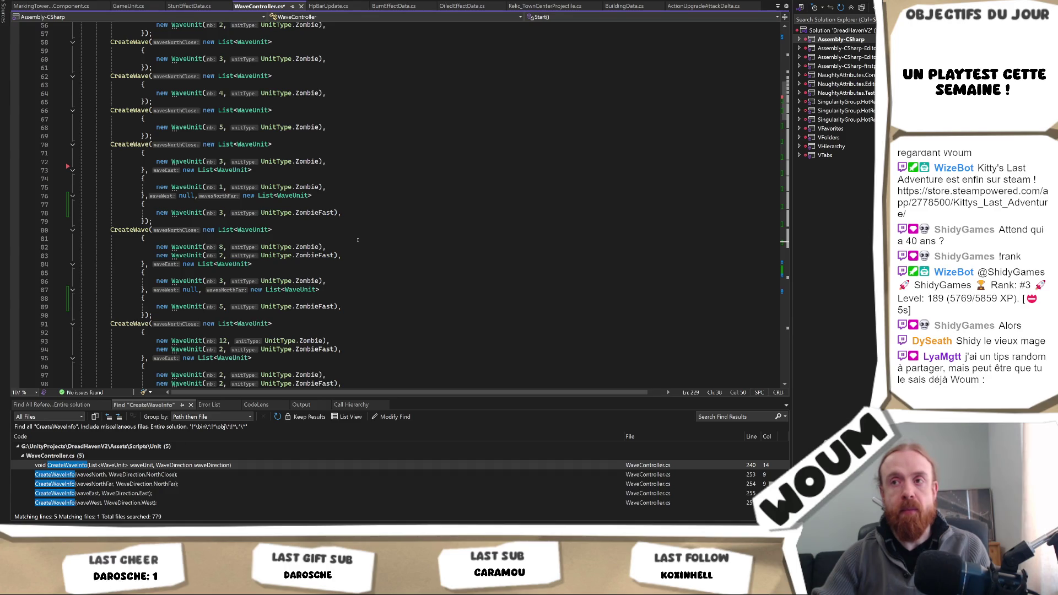
pyautogui.scroll(-1, 352, 243)
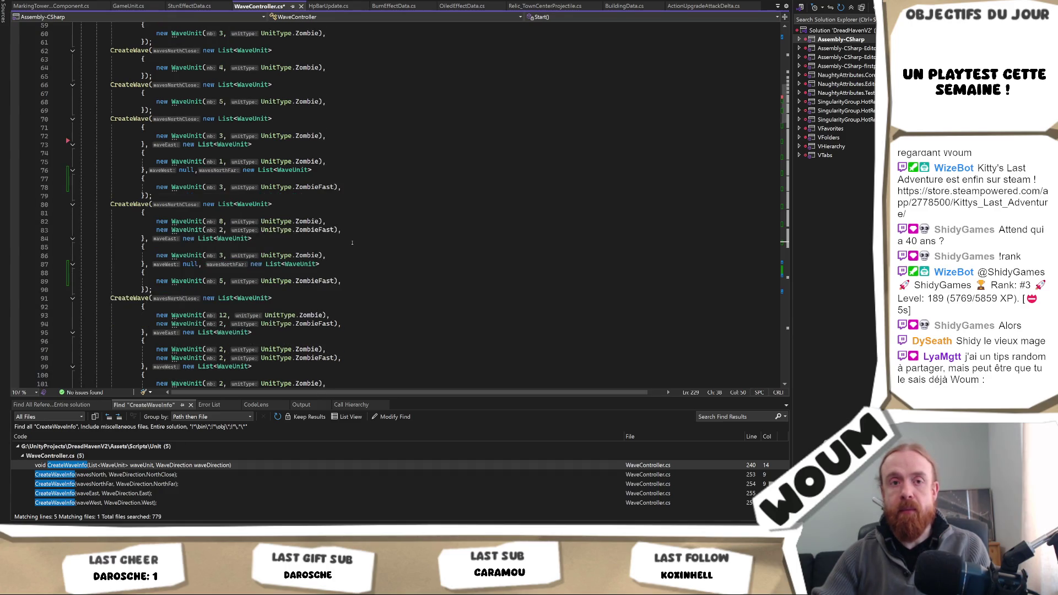
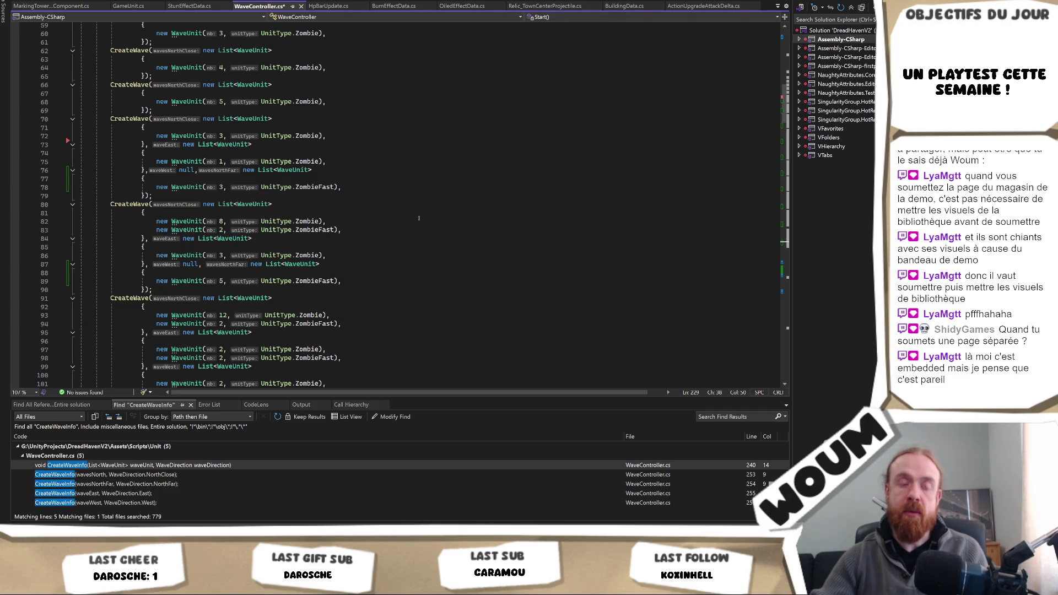
# Step: Set line 82's Zombie count to 10 and delete the ZombieFast line 83
pyautogui.scroll(-3, 419, 219)
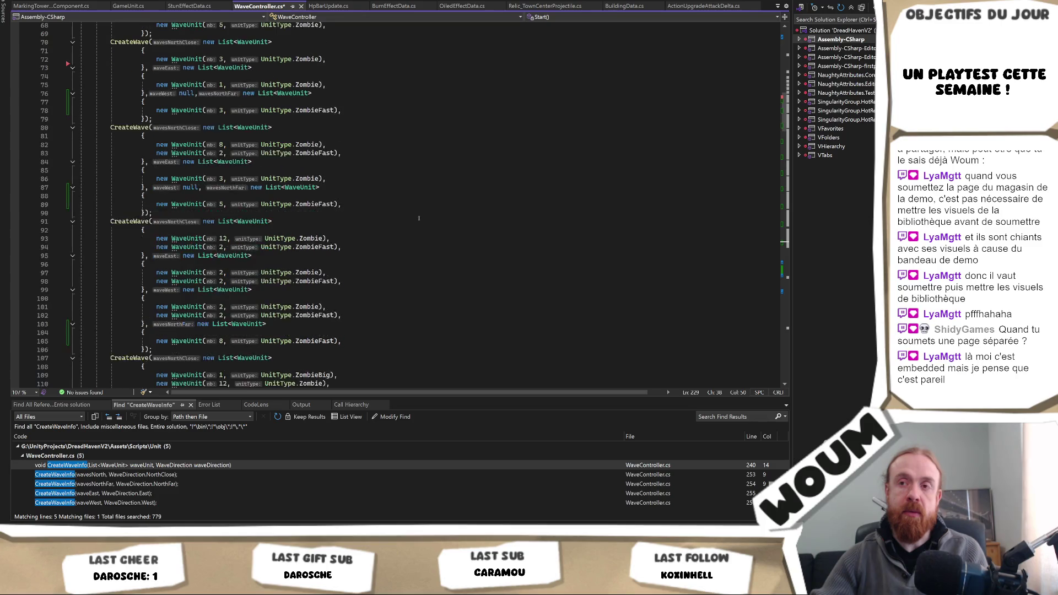
pyautogui.scroll(-3, 419, 218)
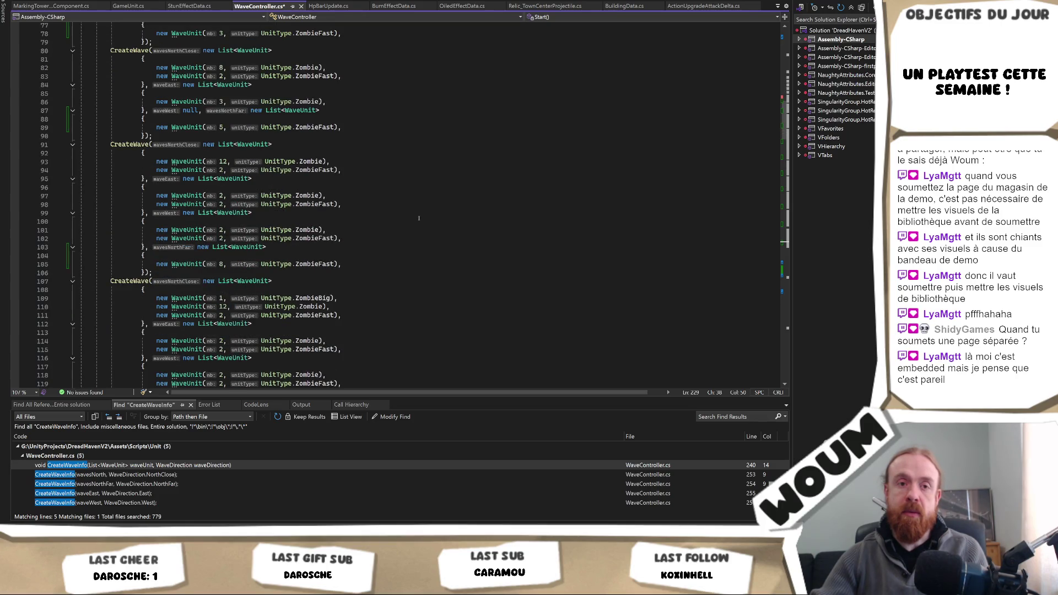
pyautogui.scroll(-2, 419, 218)
pyautogui.scroll(14, 419, 219)
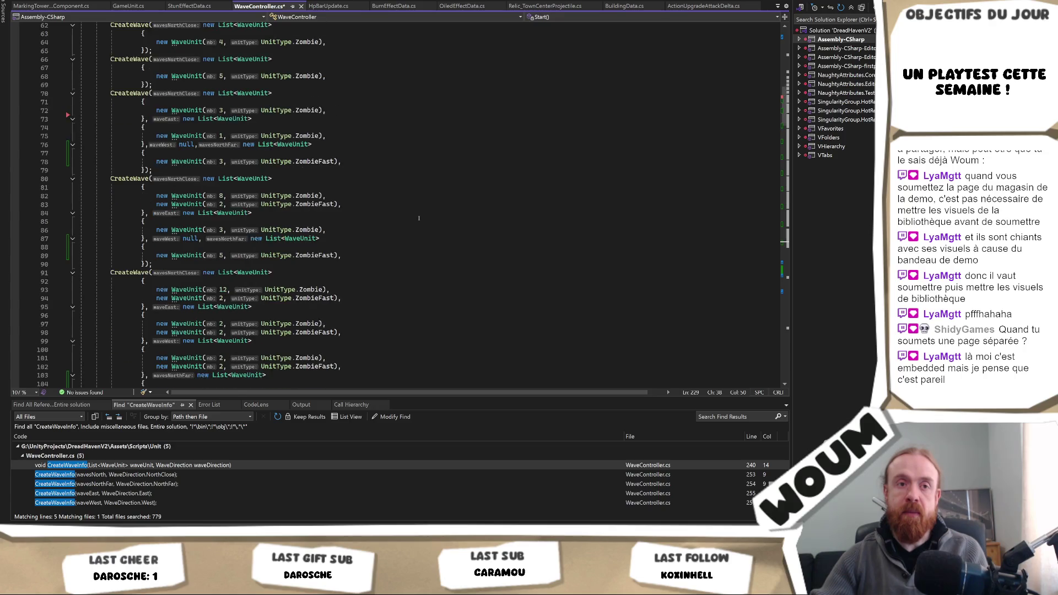
pyautogui.scroll(-4, 415, 218)
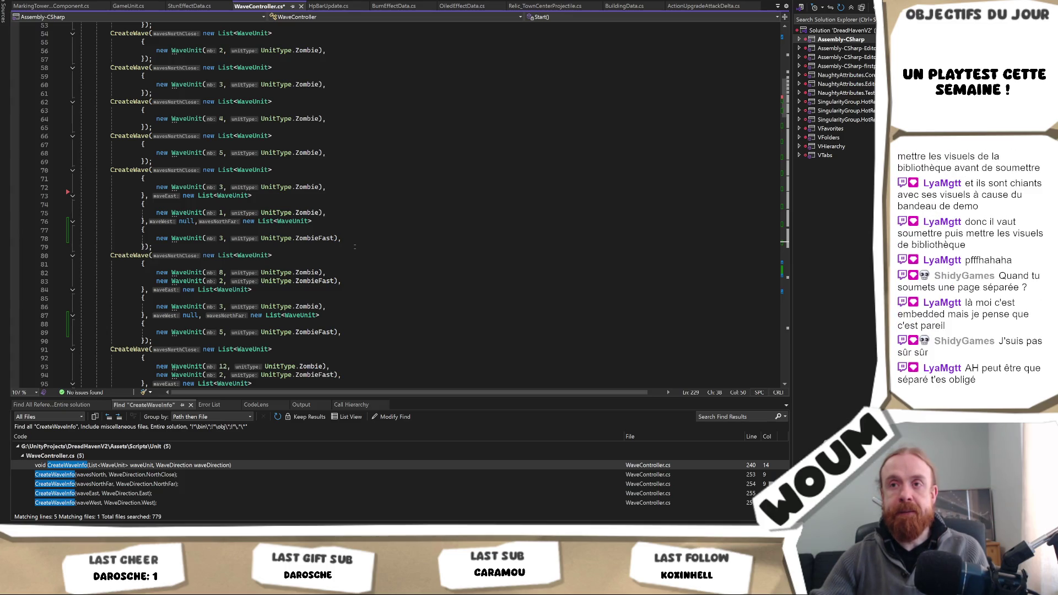
pyautogui.doubleClick(318, 281)
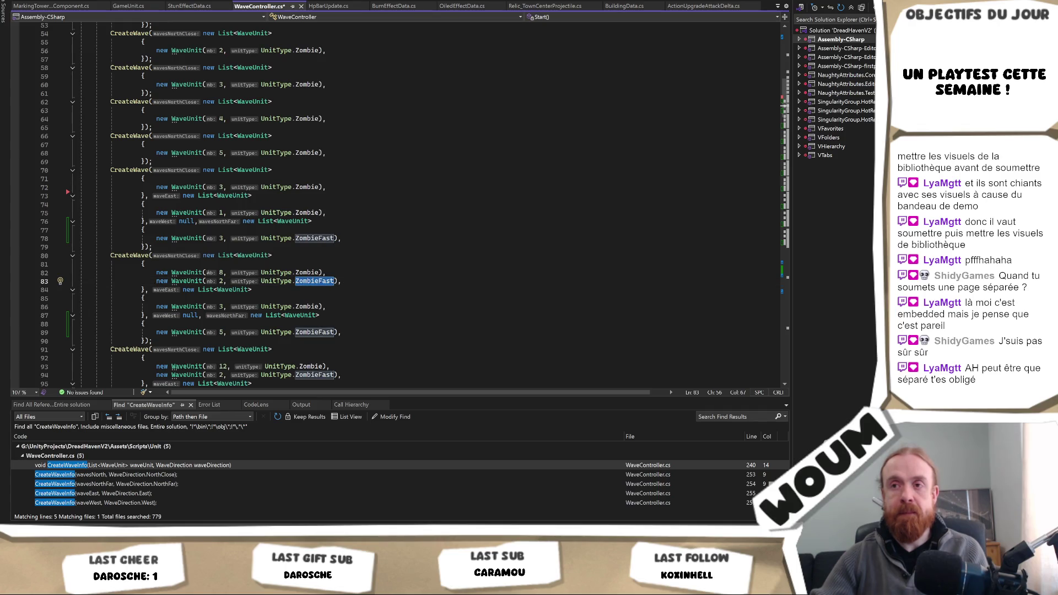
pyautogui.click(225, 272)
pyautogui.press('BackSpace')
pyautogui.write('10')
pyautogui.moveTo(345, 281); pyautogui.dragTo(347, 273)
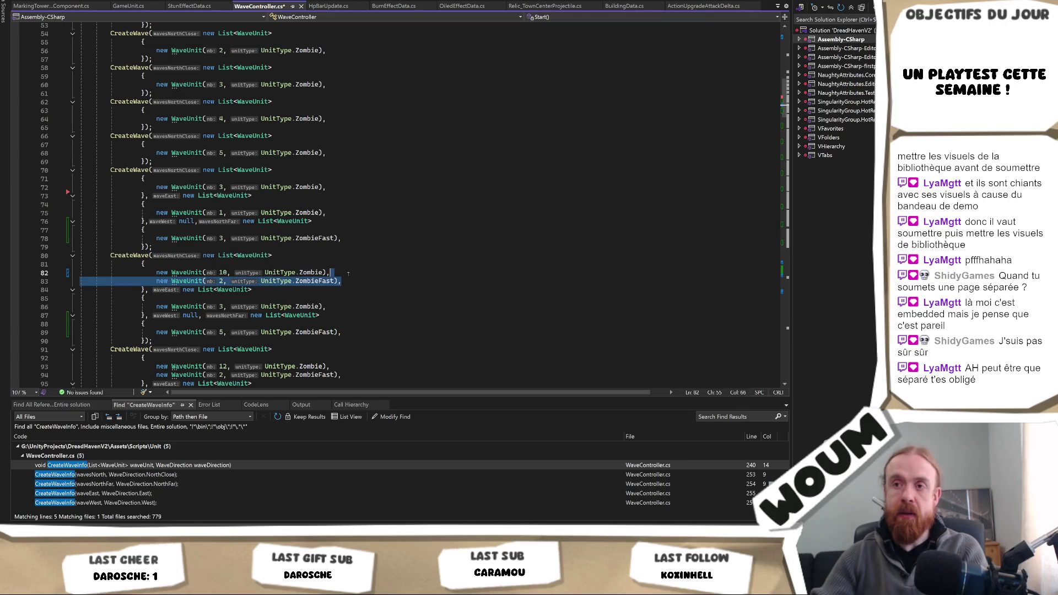
pyautogui.press('Delete')
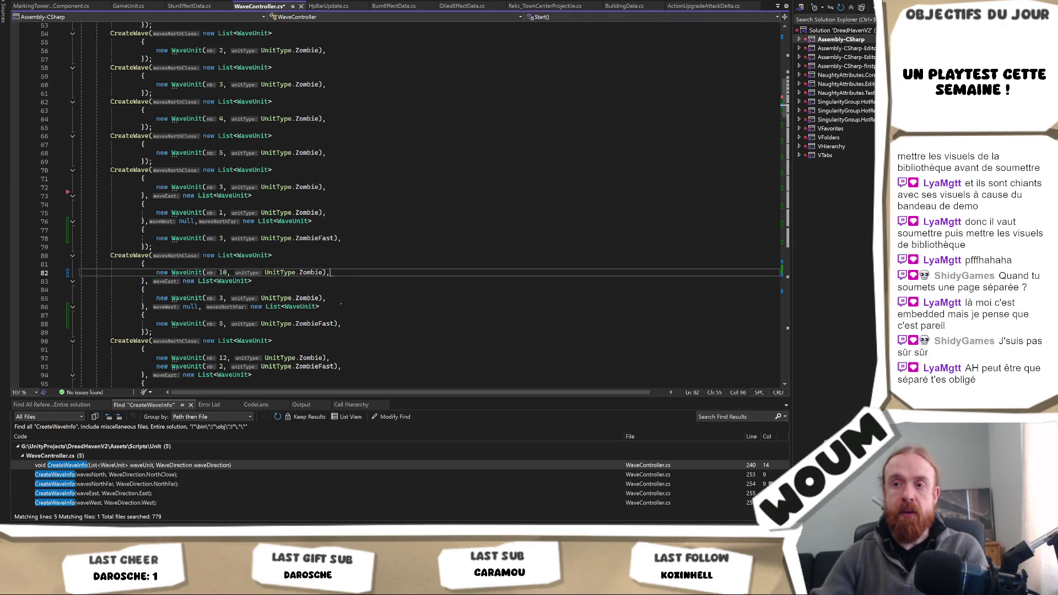
# Step: Change the ZombieFast unit on line 93 to ZombieArmor
pyautogui.scroll(-2, 308, 308)
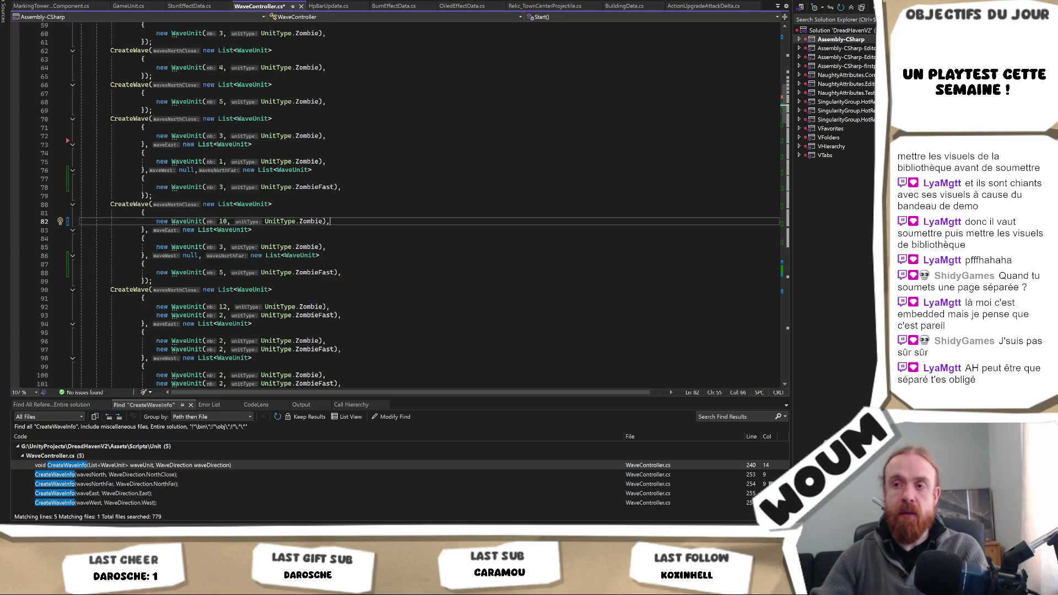
pyautogui.doubleClick(312, 315)
pyautogui.write('Zomb')
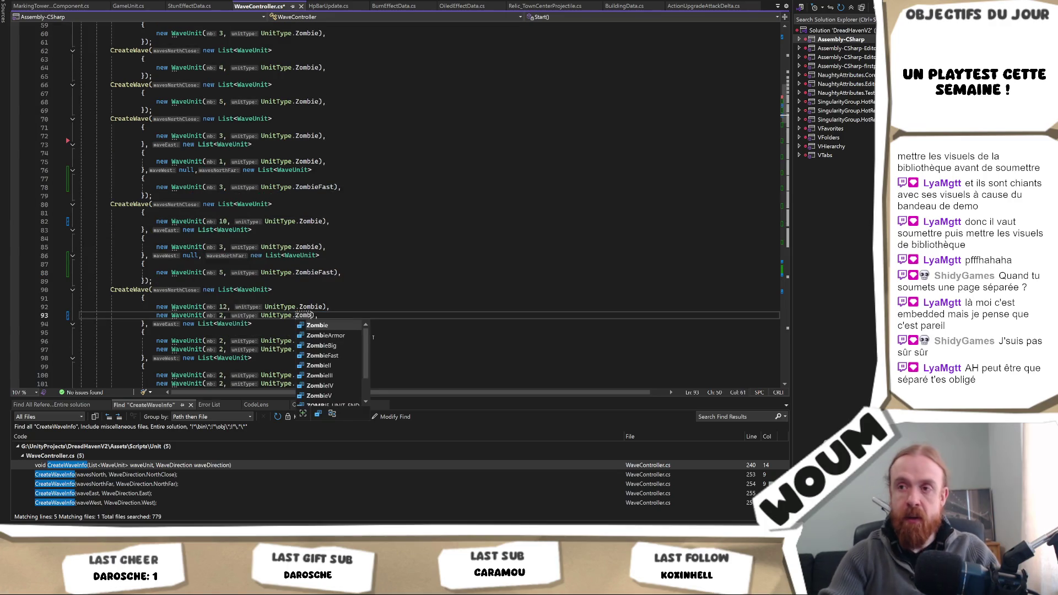
pyautogui.press('Down')
pyautogui.press('Tab')
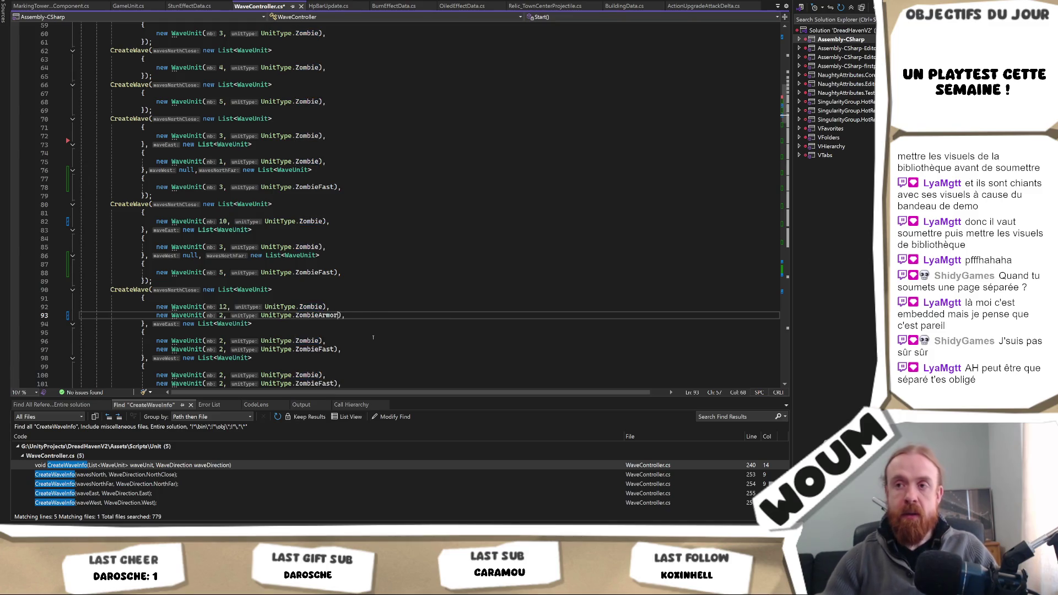
pyautogui.press('Up')
pyautogui.press('Left')
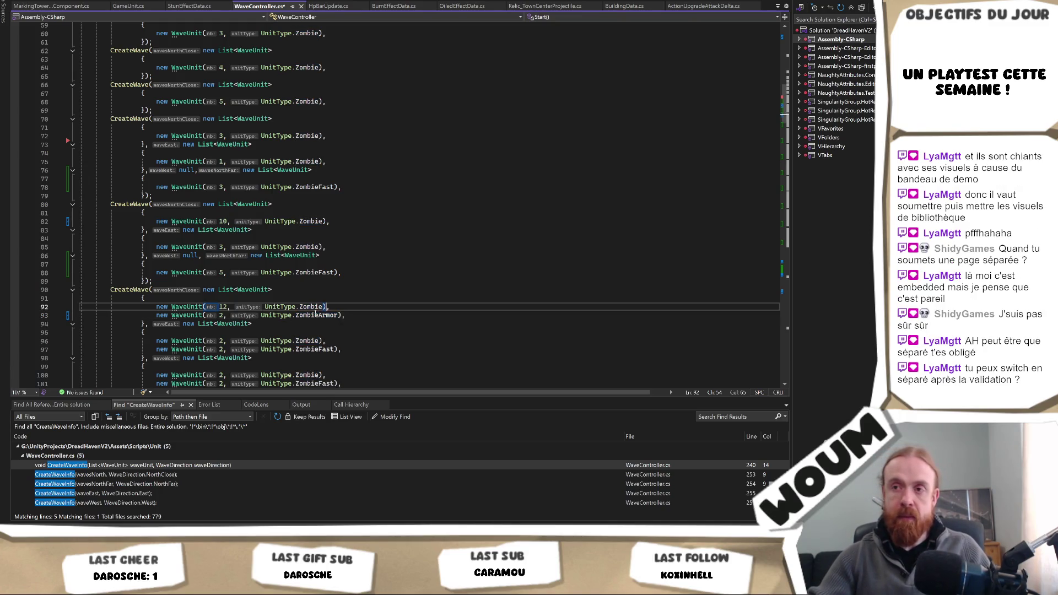
pyautogui.doubleClick(317, 315)
pyautogui.hotkey('ctrl', 'c')
pyautogui.scroll(-1, 317, 297)
pyautogui.scroll(-2, 317, 296)
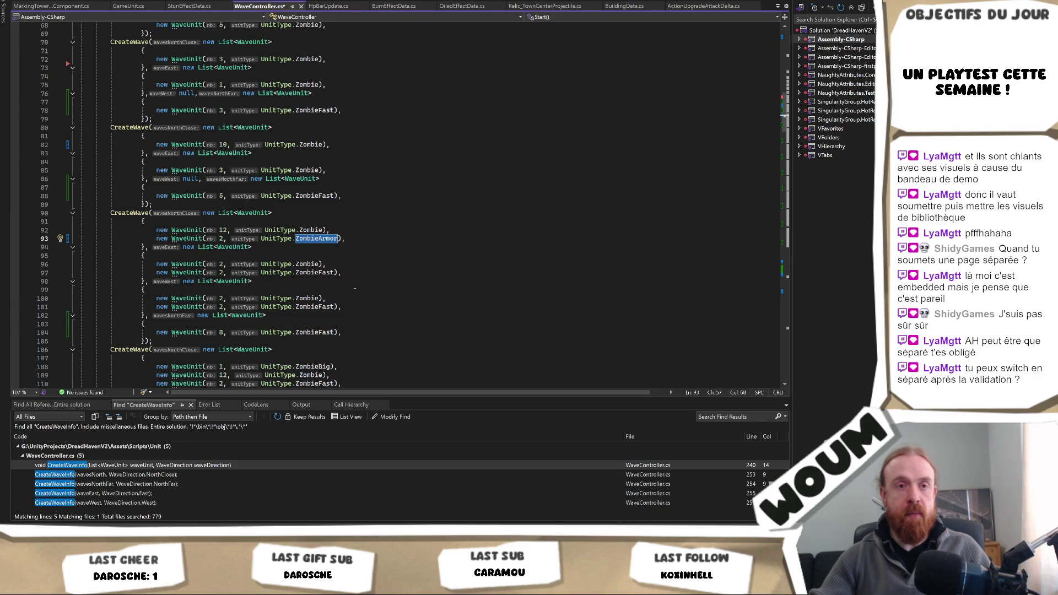
pyautogui.scroll(-1, 345, 294)
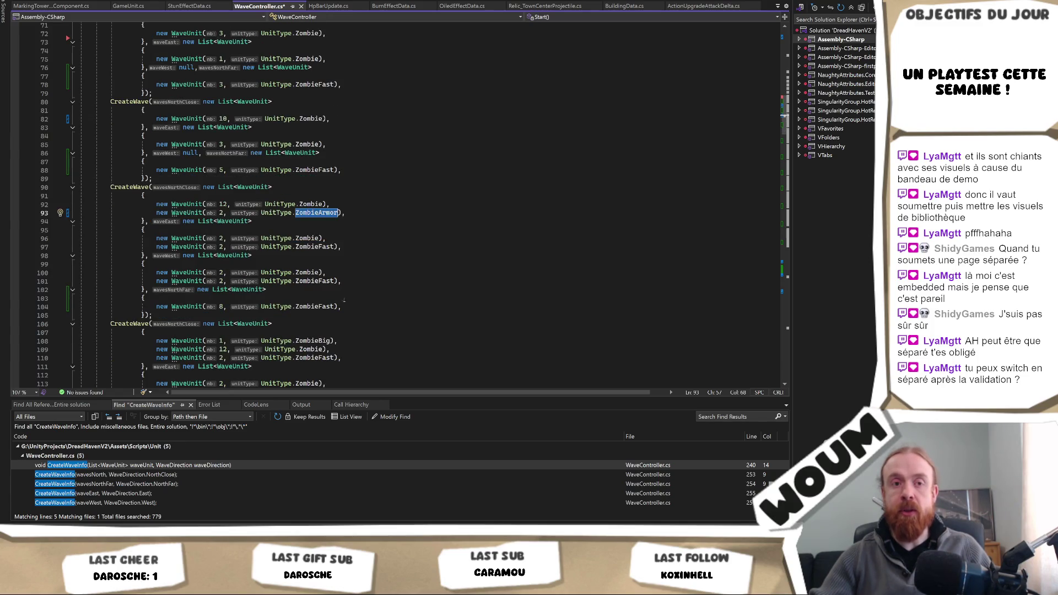
# Step: Replace ZombieFast with ZombieArmor on lines 110 and 127
pyautogui.doubleClick(315, 357)
pyautogui.hotkey('ctrl', 'v')
pyautogui.scroll(-1, 340, 351)
pyautogui.scroll(-1, 339, 351)
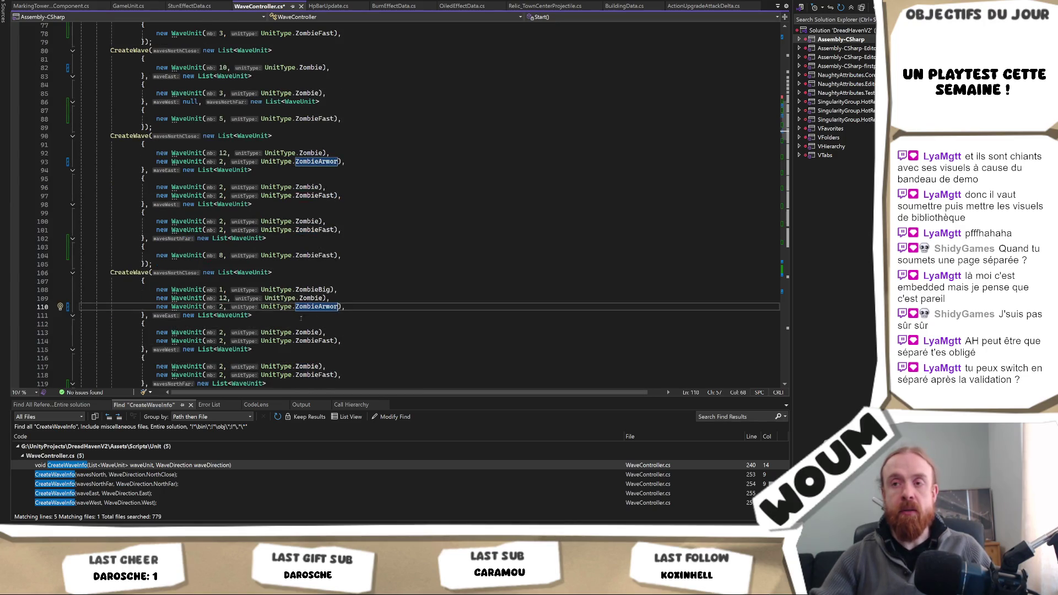
pyautogui.scroll(-3, 317, 318)
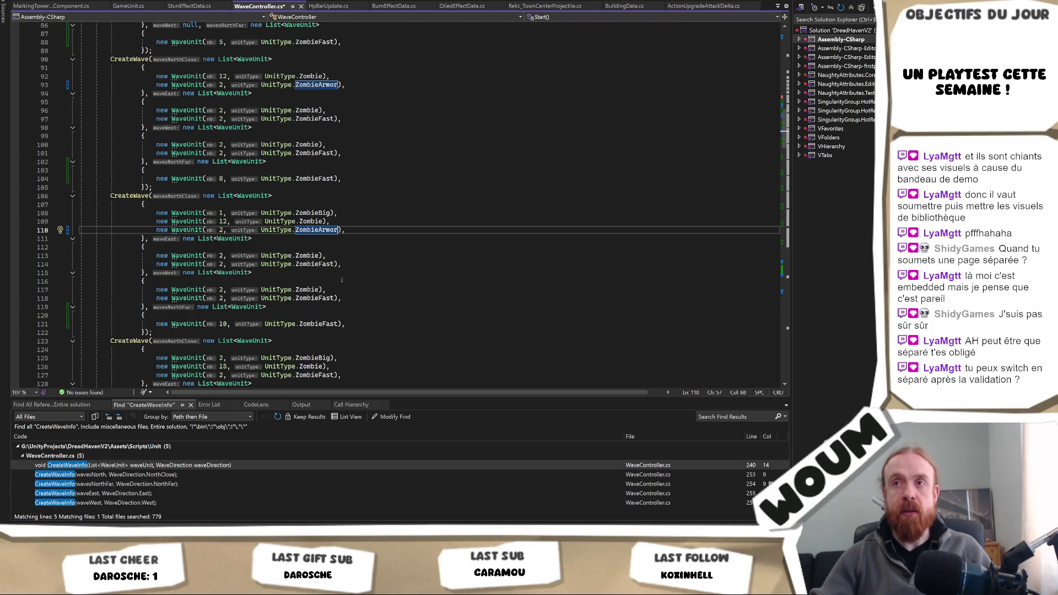
pyautogui.scroll(-1, 341, 280)
pyautogui.doubleClick(314, 349)
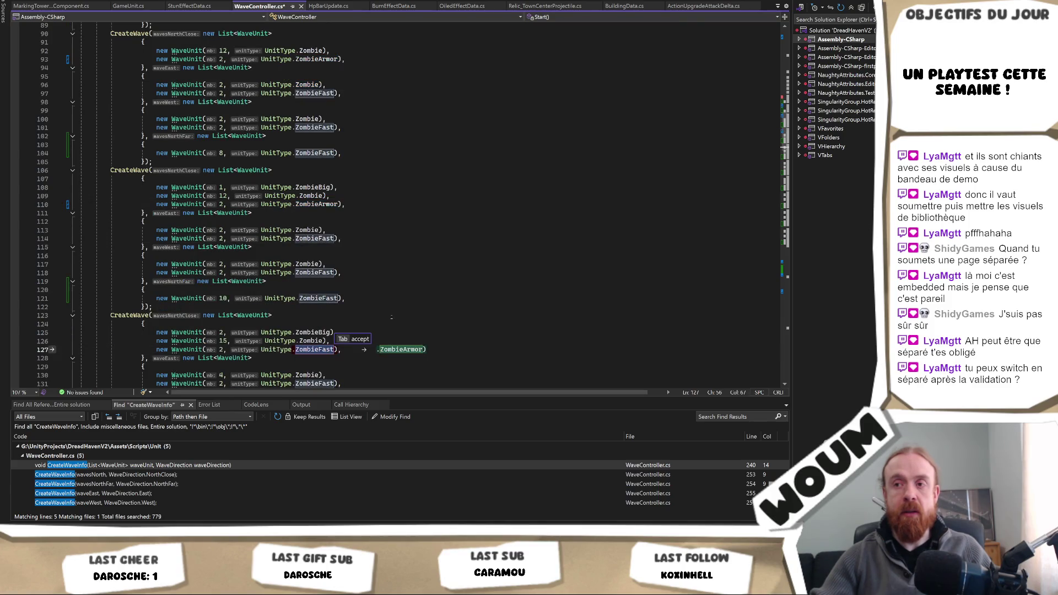
pyautogui.press('Tab')
# Step: Replace ZombieFast with ZombieArmor on lines 144 and 161
pyautogui.scroll(-2, 368, 303)
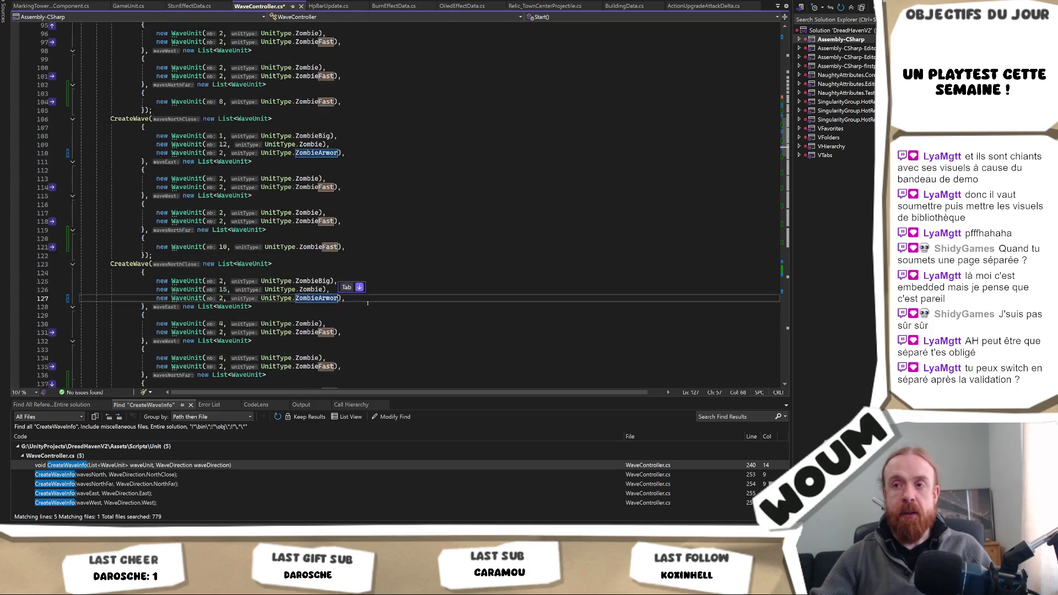
pyautogui.scroll(-2, 367, 302)
pyautogui.scroll(-2, 368, 303)
pyautogui.click(310, 341)
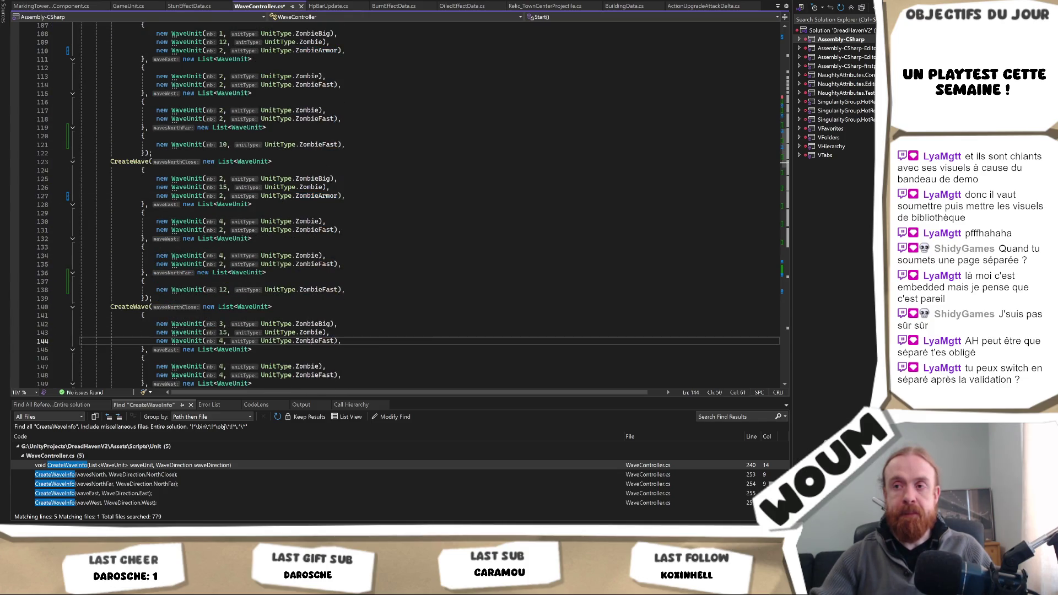
pyautogui.doubleClick(310, 340)
pyautogui.press('Tab')
pyautogui.scroll(-4, 348, 333)
pyautogui.scroll(-2, 340, 329)
pyautogui.click(353, 333)
pyautogui.press('Tab')
pyautogui.scroll(-2, 360, 333)
pyautogui.scroll(-2, 360, 333)
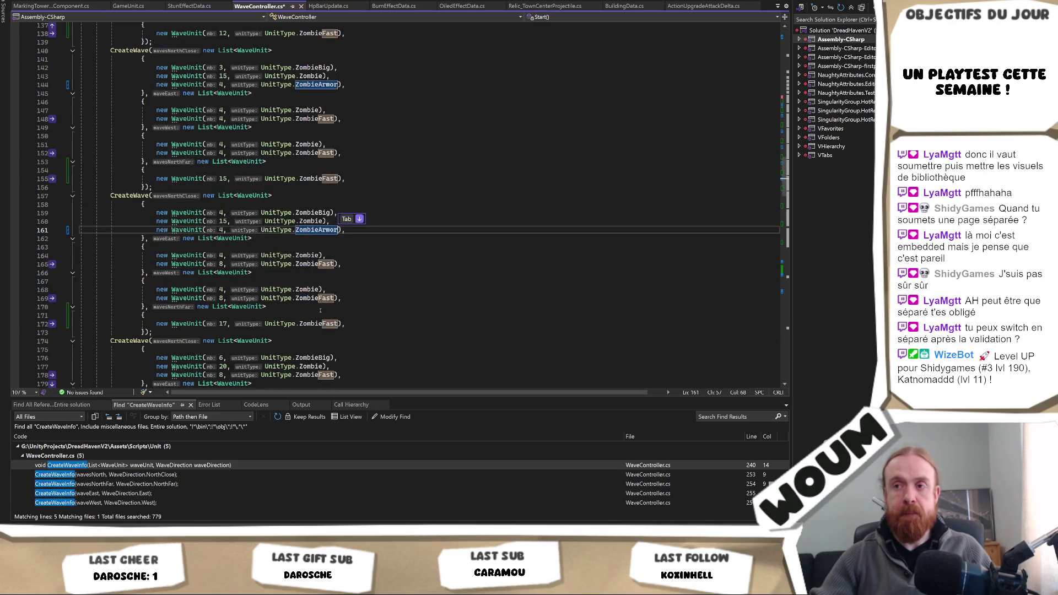
# Step: Replace ZombieFast with ZombieArmor on lines 178, 197 and 217
pyautogui.click(311, 375)
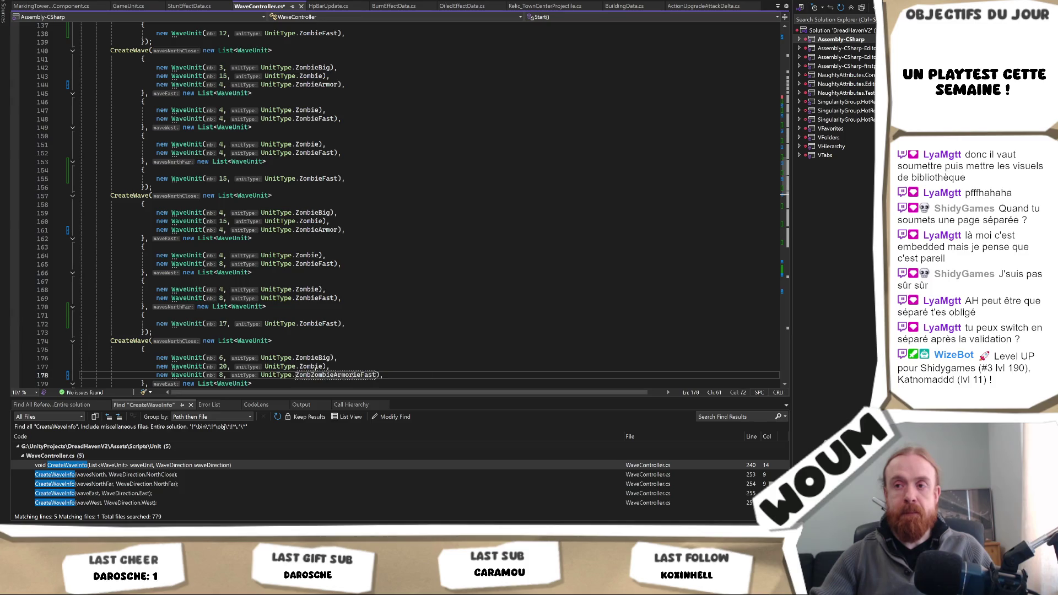
pyautogui.press('Tab')
pyautogui.scroll(-2, 369, 314)
pyautogui.scroll(-5, 369, 314)
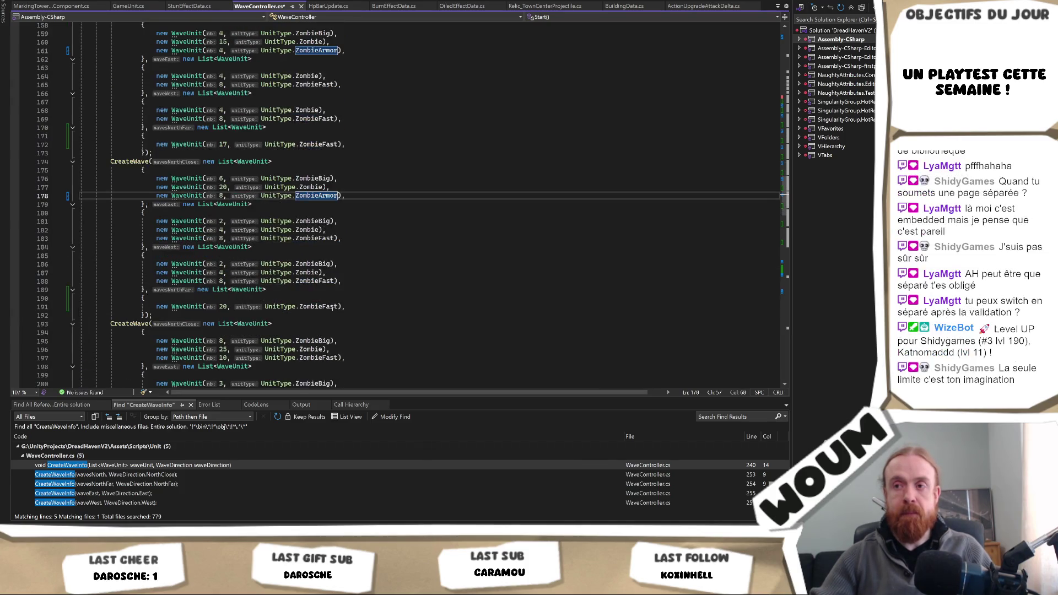
pyautogui.click(308, 357)
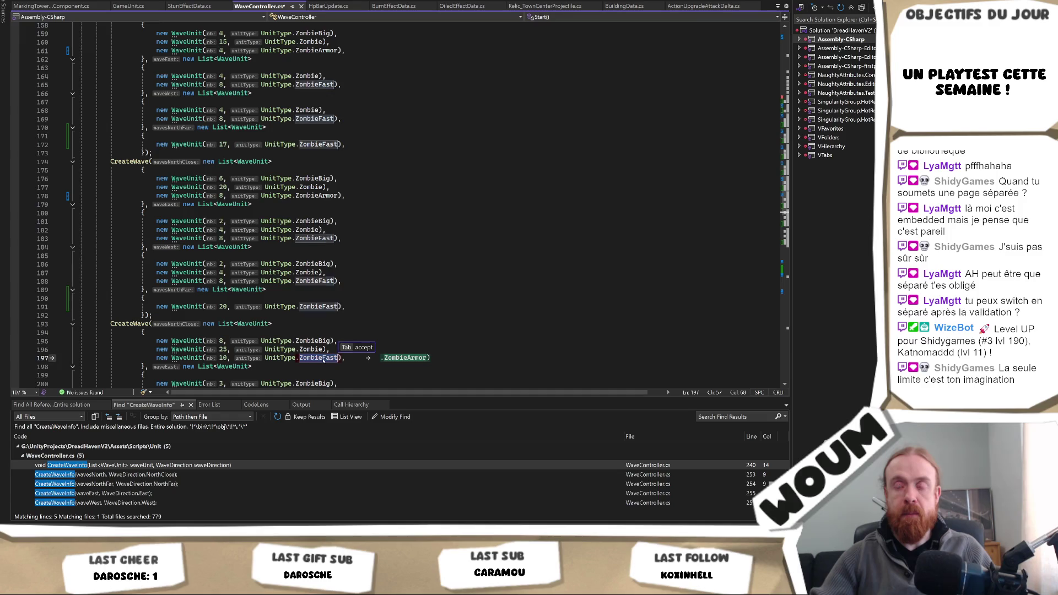
pyautogui.press('Tab')
pyautogui.scroll(-2, 433, 307)
pyautogui.scroll(-6, 434, 308)
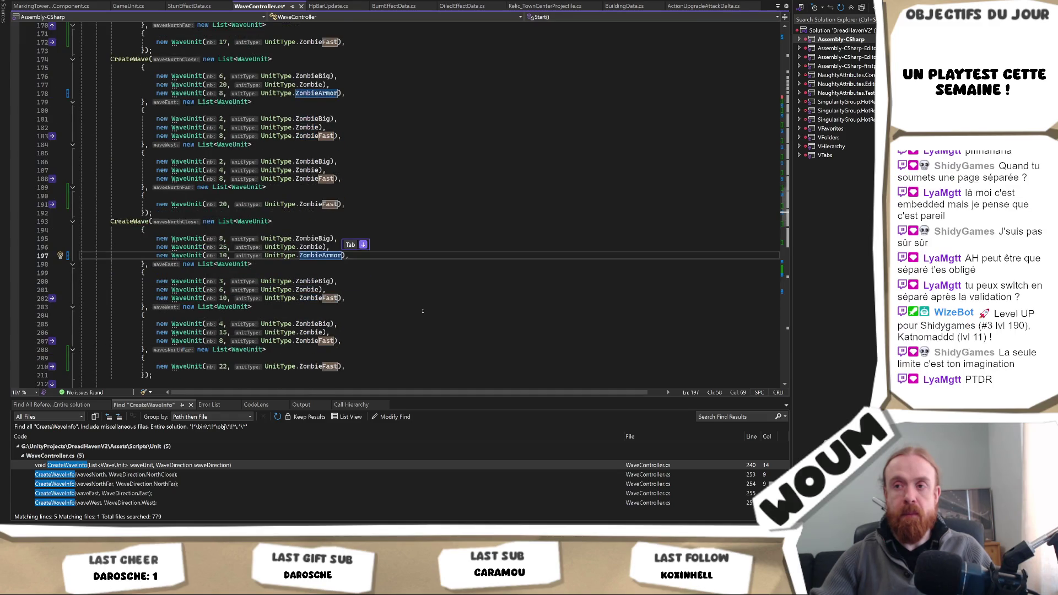
pyautogui.click(316, 323)
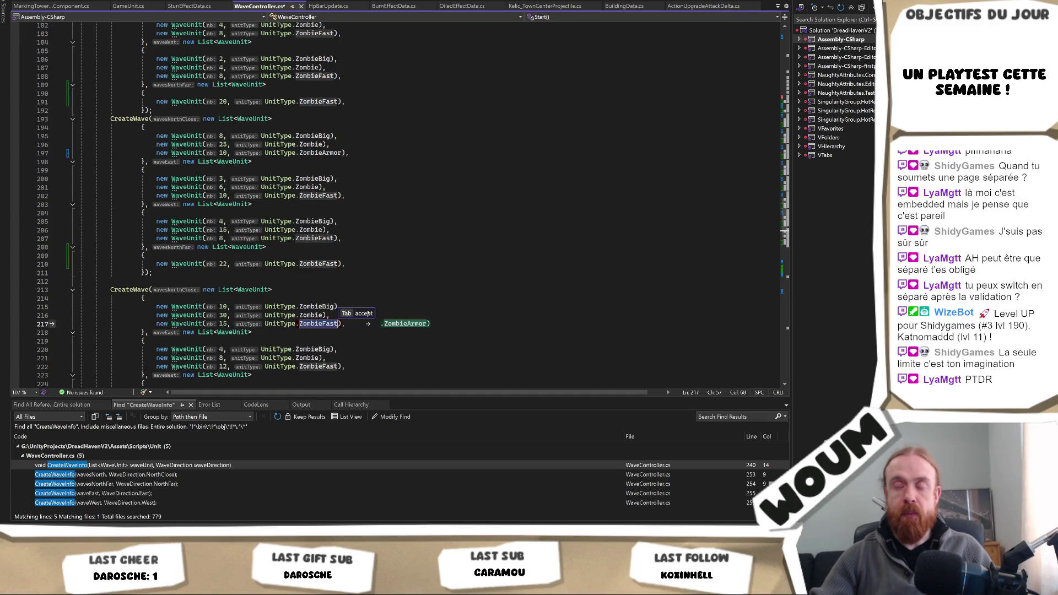
pyautogui.press('Tab')
pyautogui.scroll(-5, 376, 307)
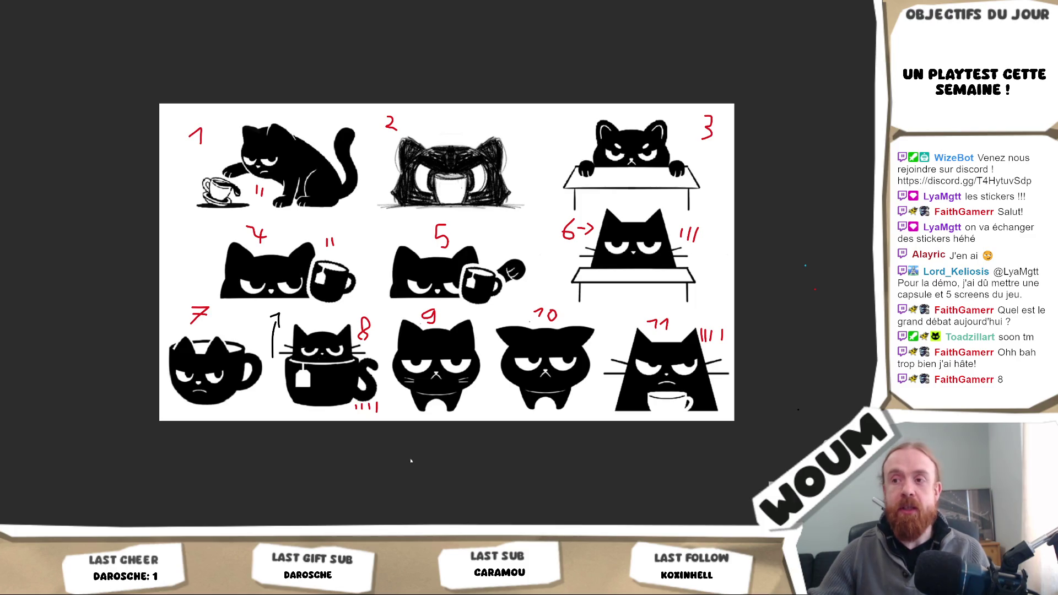
# Step: Replace the cyan tally mark under cat 8 with a red one
pyautogui.moveTo(383, 402); pyautogui.dragTo(382, 411)
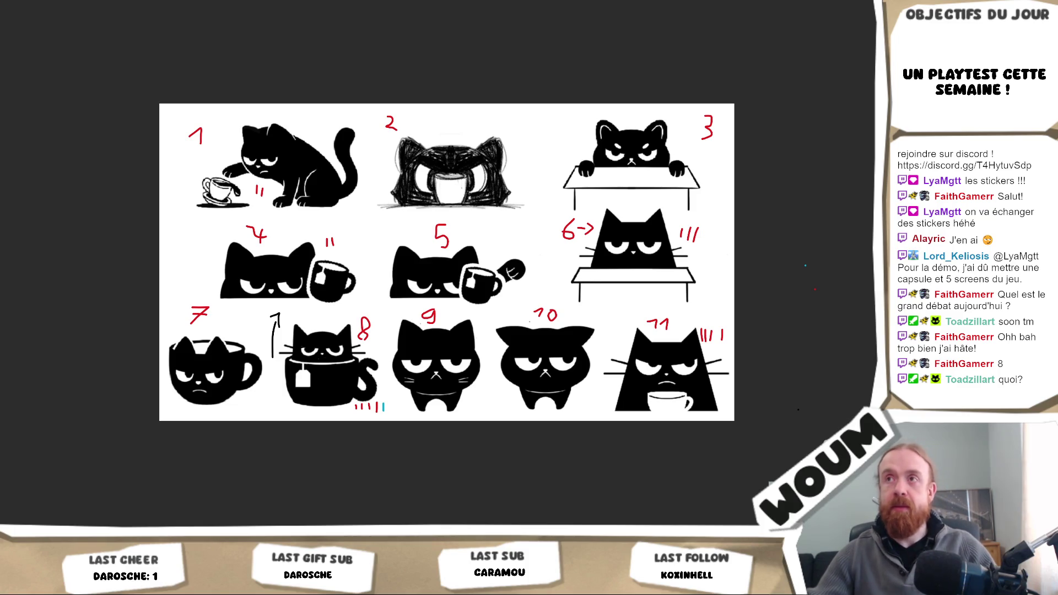
pyautogui.hotkey('ctrl', 'z')
pyautogui.rightClick(392, 70)
pyautogui.click(343, 45)
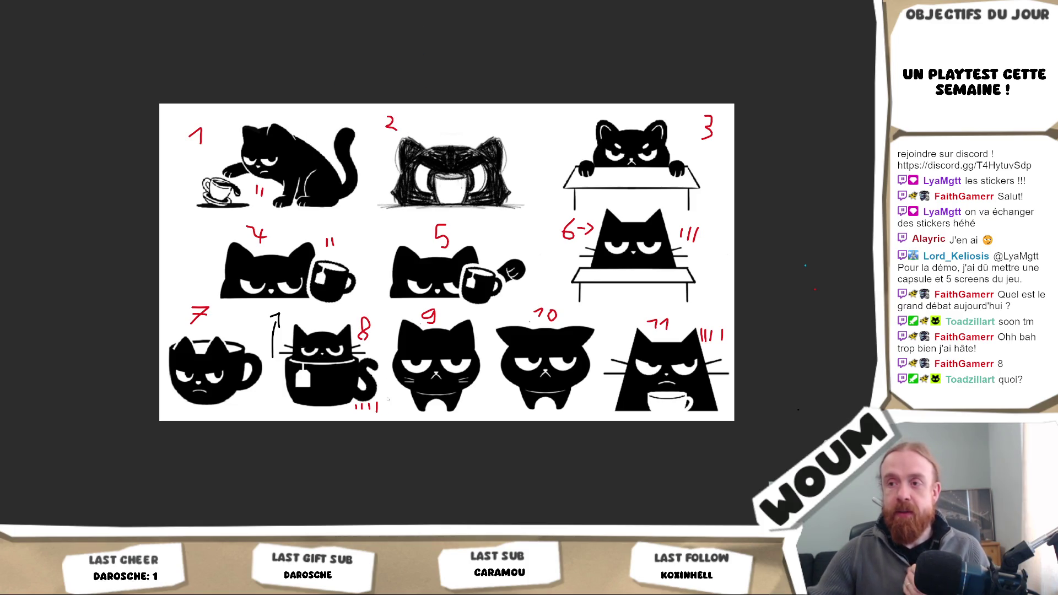
pyautogui.moveTo(385, 404); pyautogui.dragTo(382, 415)
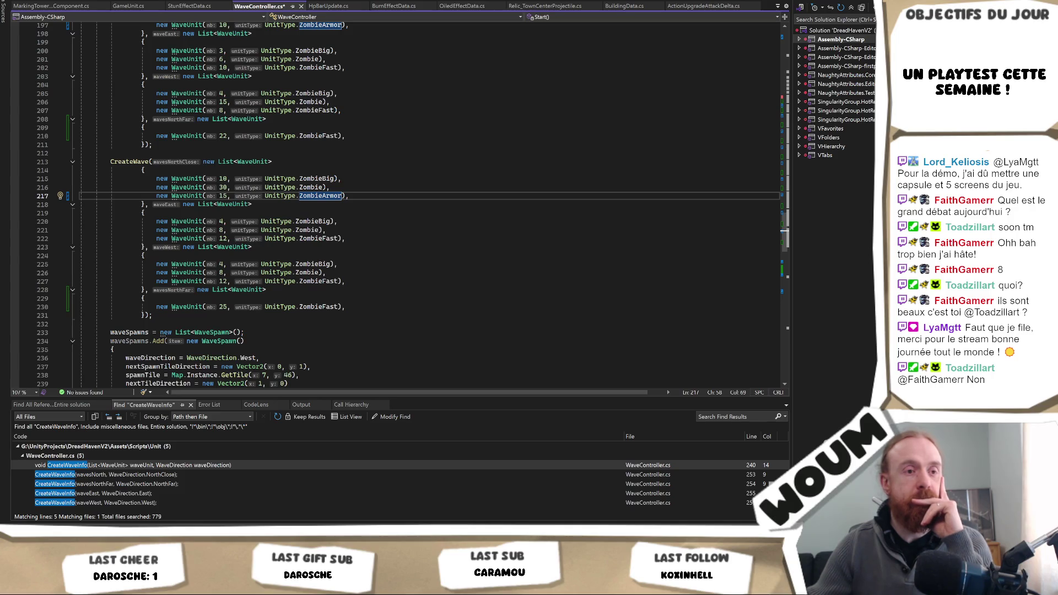
# Step: Review the later CreateWave day lists around lines 218–224, then return to the running Unity game
pyautogui.click(397, 255)
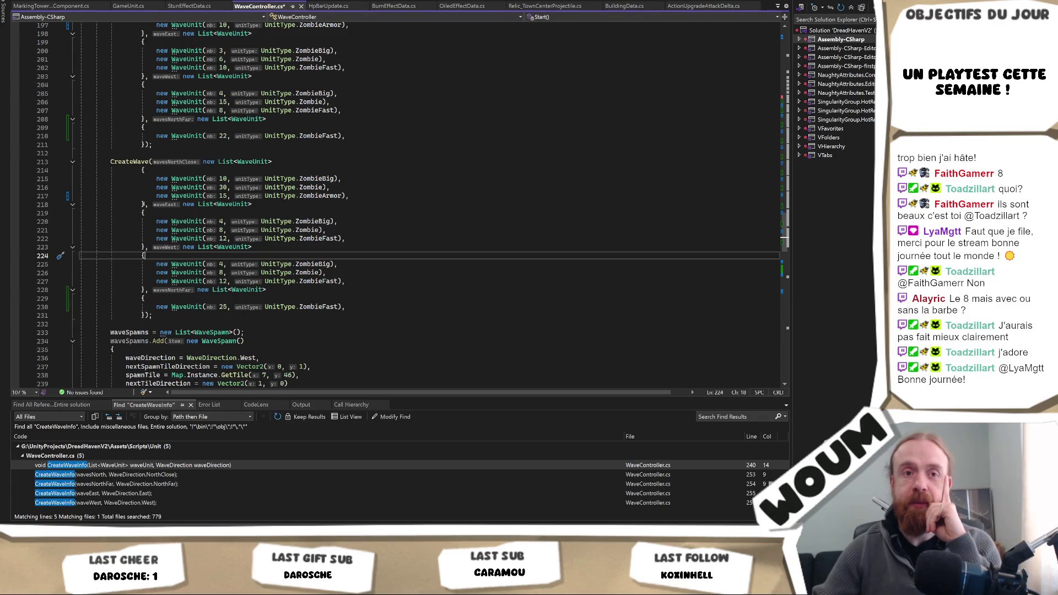
pyautogui.click(142, 205)
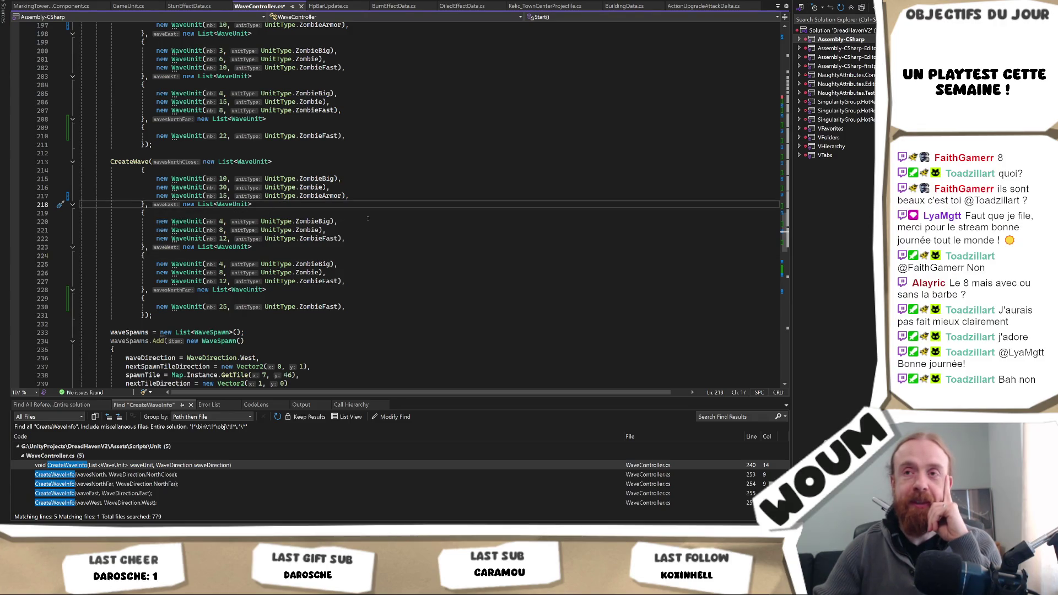
pyautogui.press('Right')
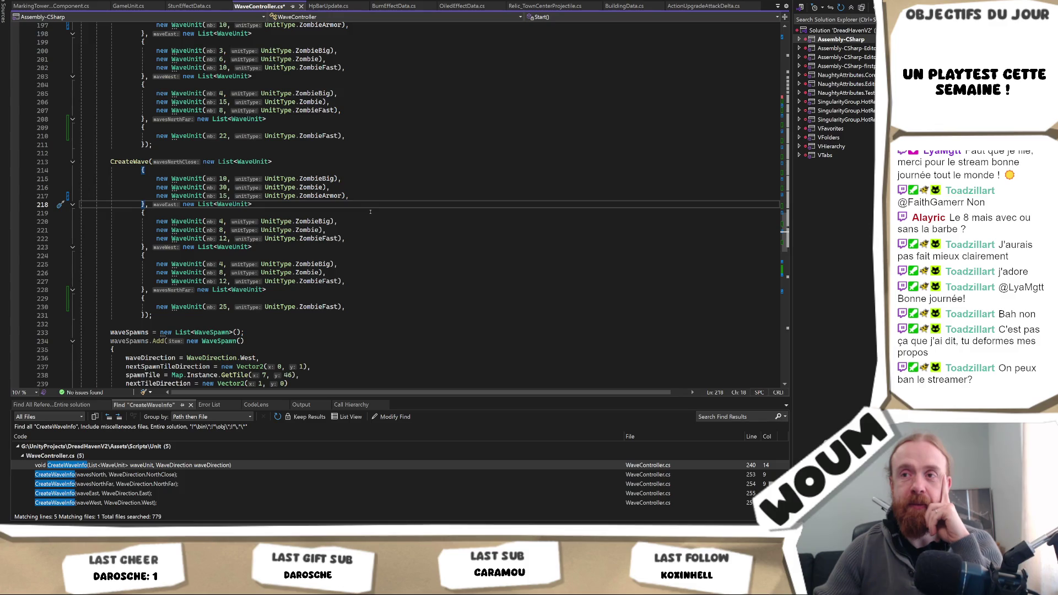
pyautogui.scroll(3, 370, 212)
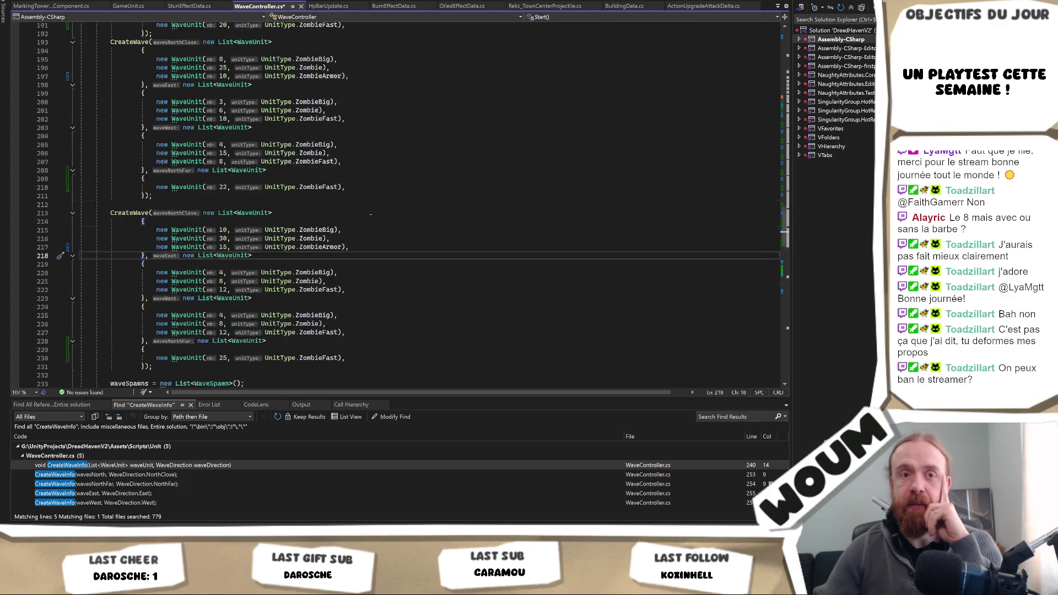
pyautogui.scroll(5, 370, 213)
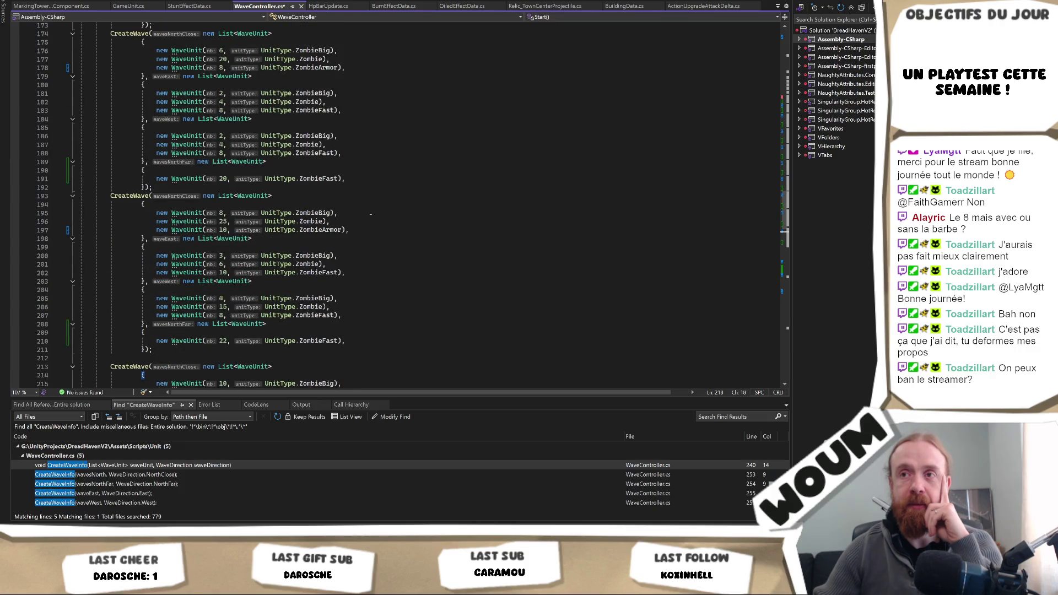
pyautogui.scroll(-4, 370, 213)
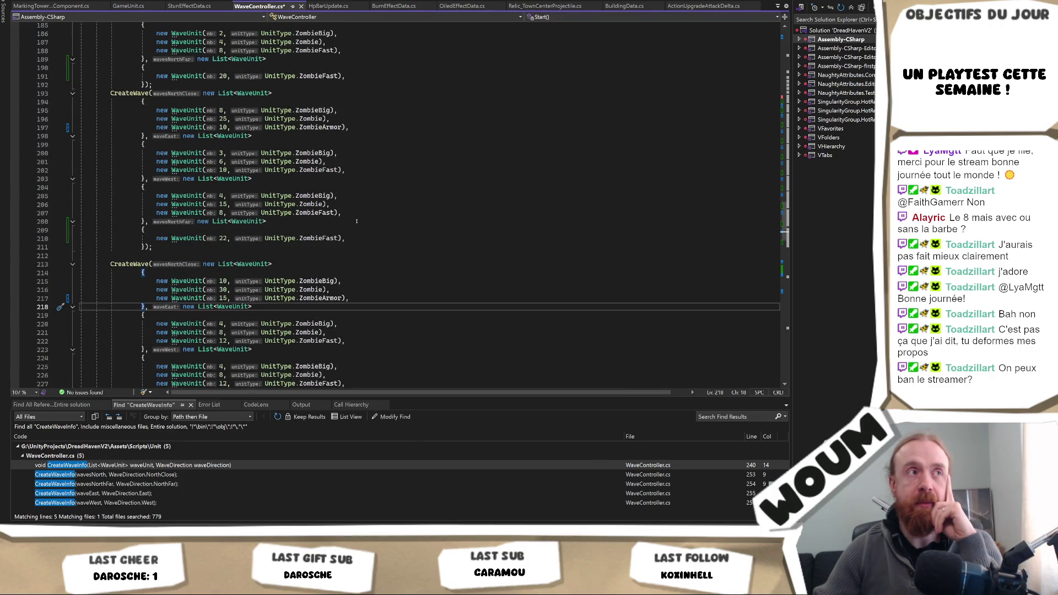
pyautogui.scroll(-4, 358, 221)
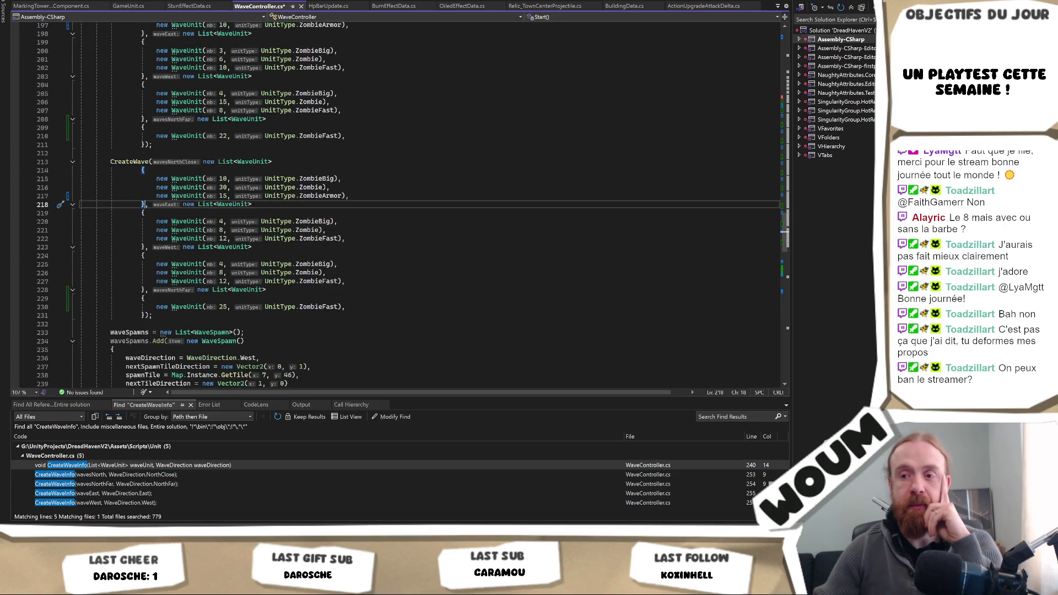
pyautogui.click(259, 490)
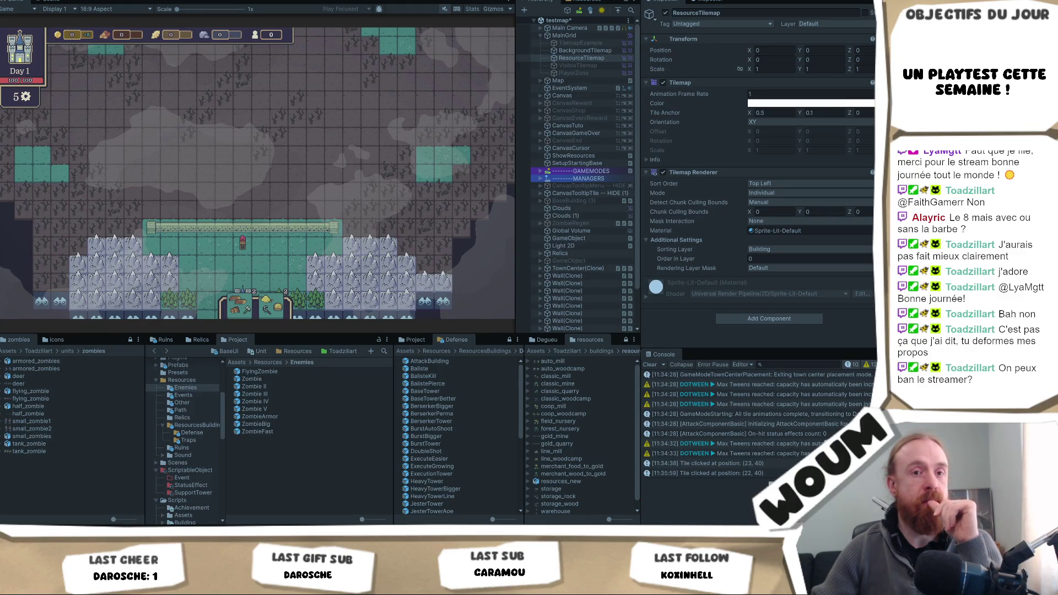
# Step: Restart Play mode, dismiss the DreadHaven's Alpha intro, and place the town centre at the map's bottom
pyautogui.click(325, 177)
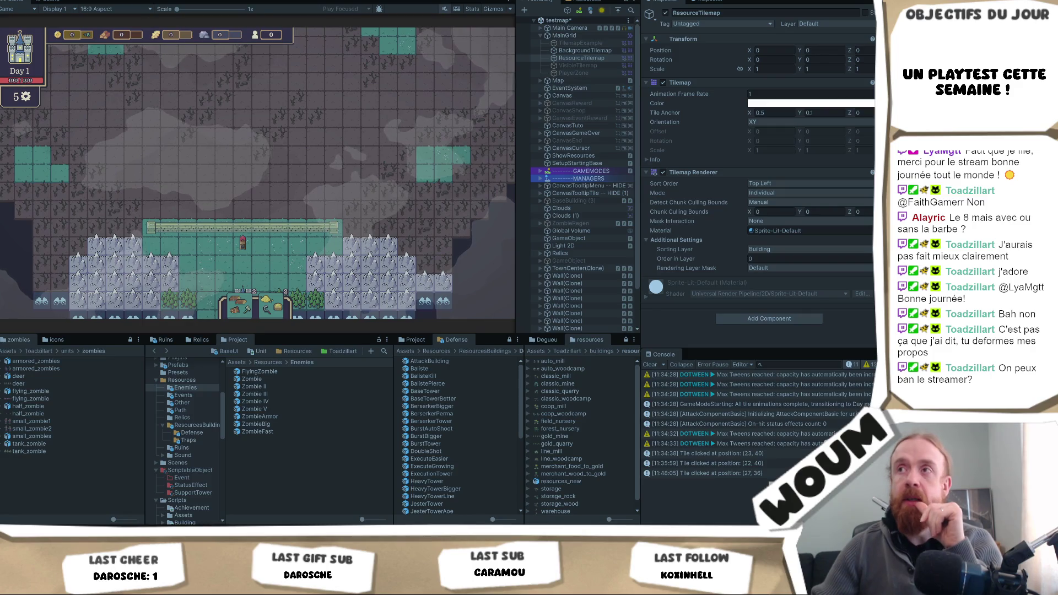
pyautogui.hotkey('ctrl', 'p')
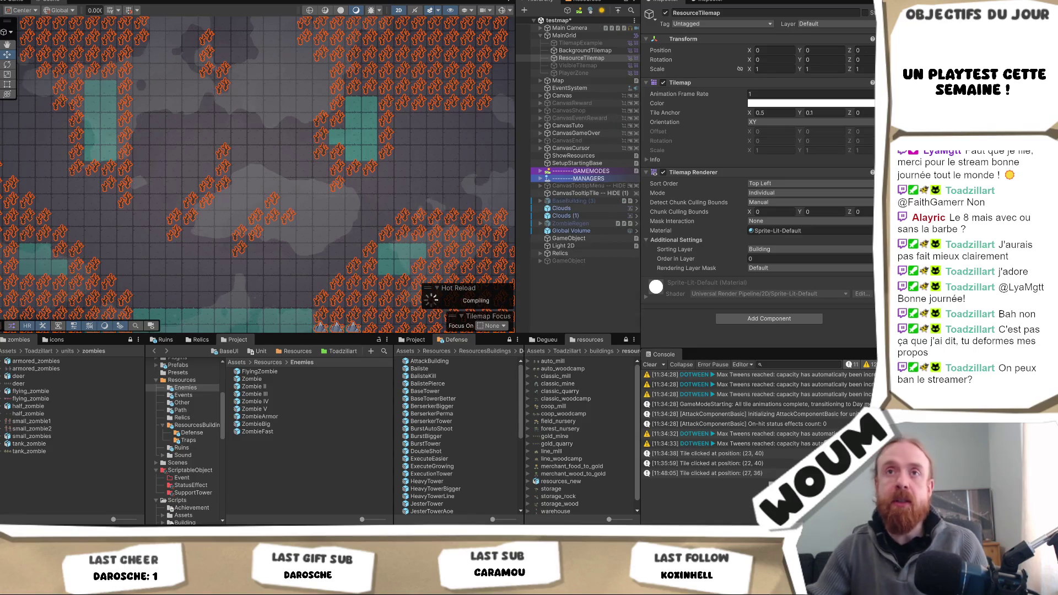
pyautogui.click(9, 2)
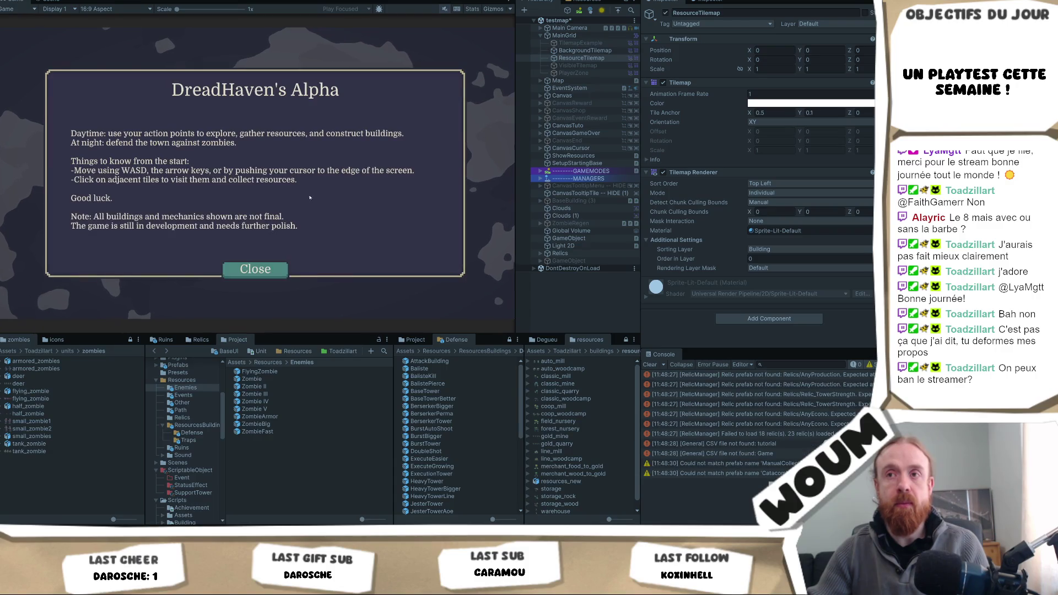
pyautogui.click(264, 275)
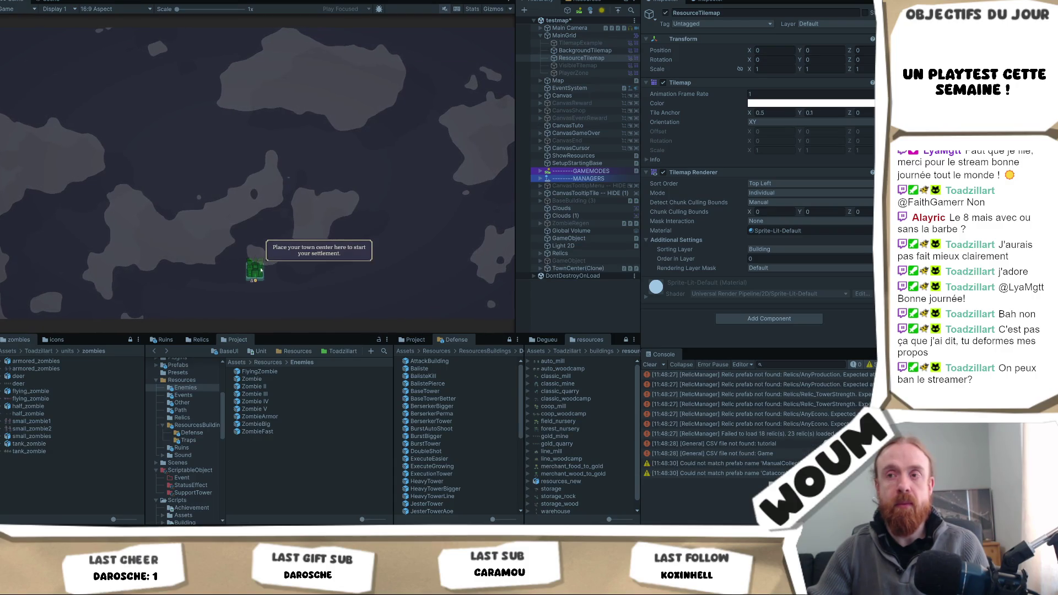
pyautogui.click(255, 270)
# Step: Restore the editor layout around the game, enlarge the Game view, and inspect the Base Tower
pyautogui.rightClick(19, 3)
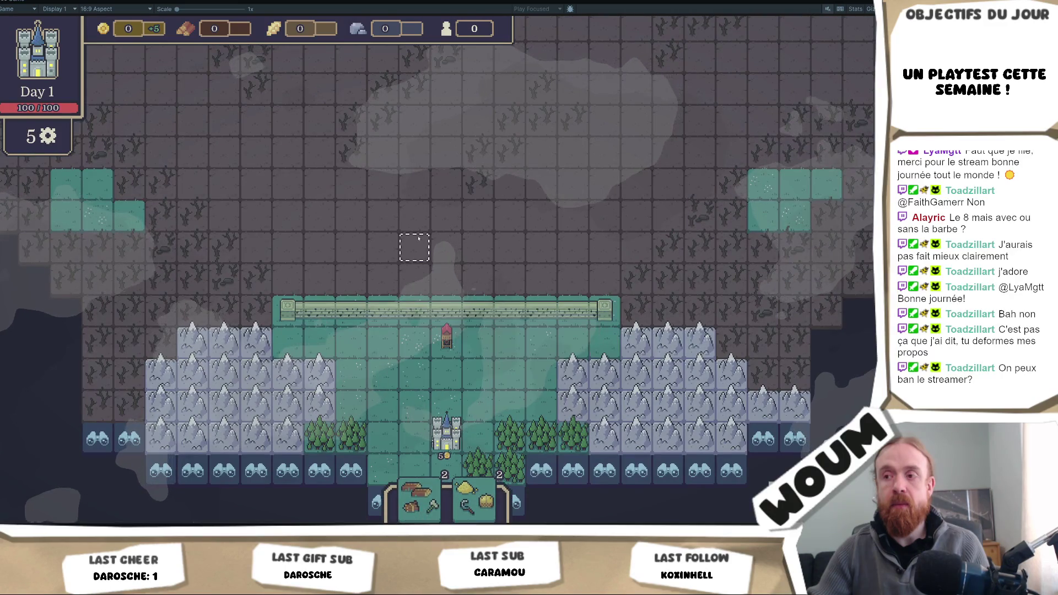
pyautogui.rightClick(19, 2)
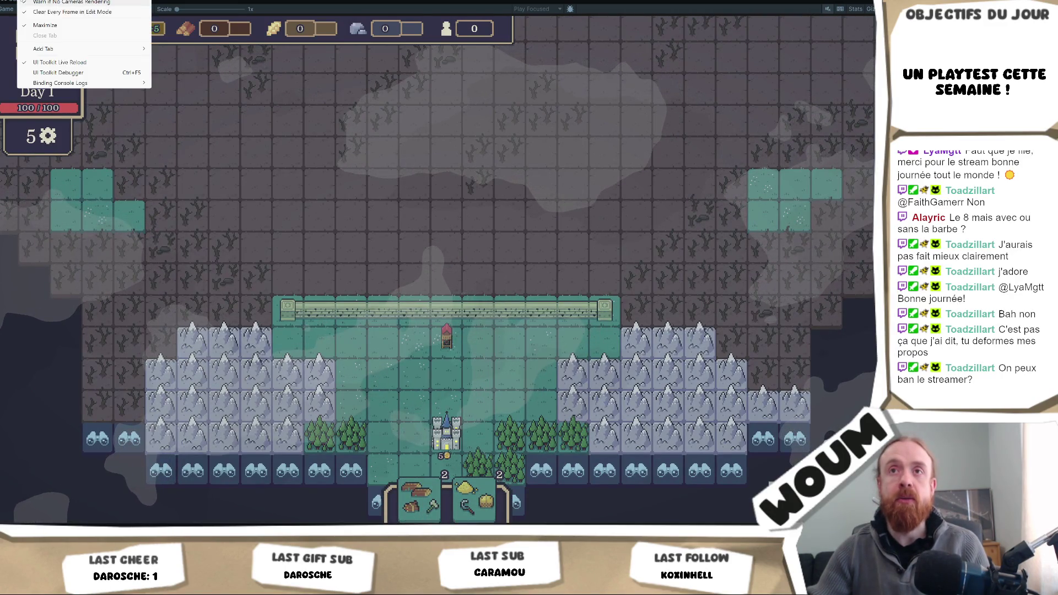
pyautogui.click(45, 26)
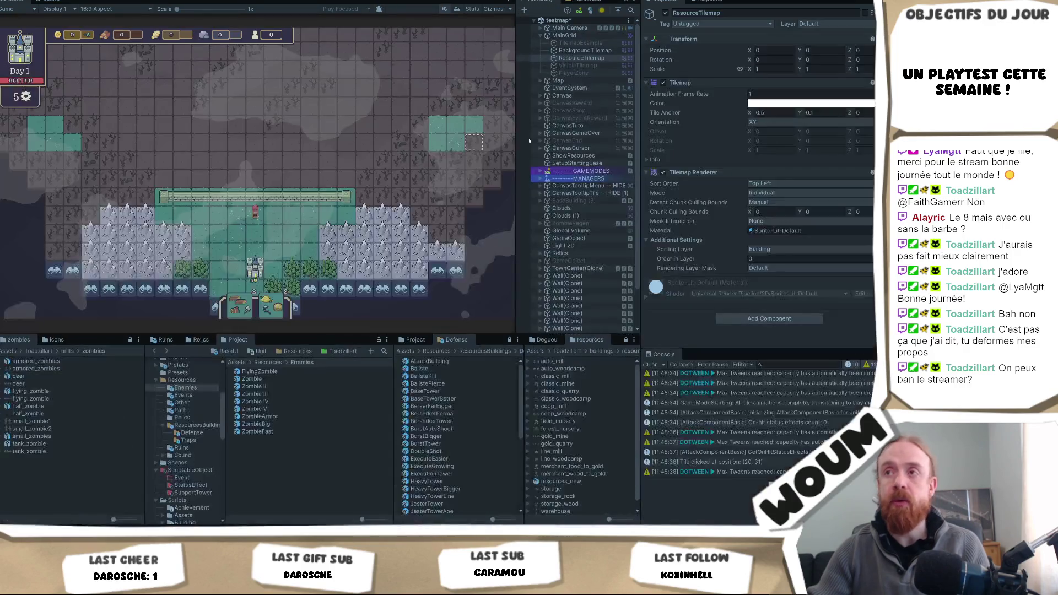
pyautogui.moveTo(517, 146); pyautogui.dragTo(594, 148)
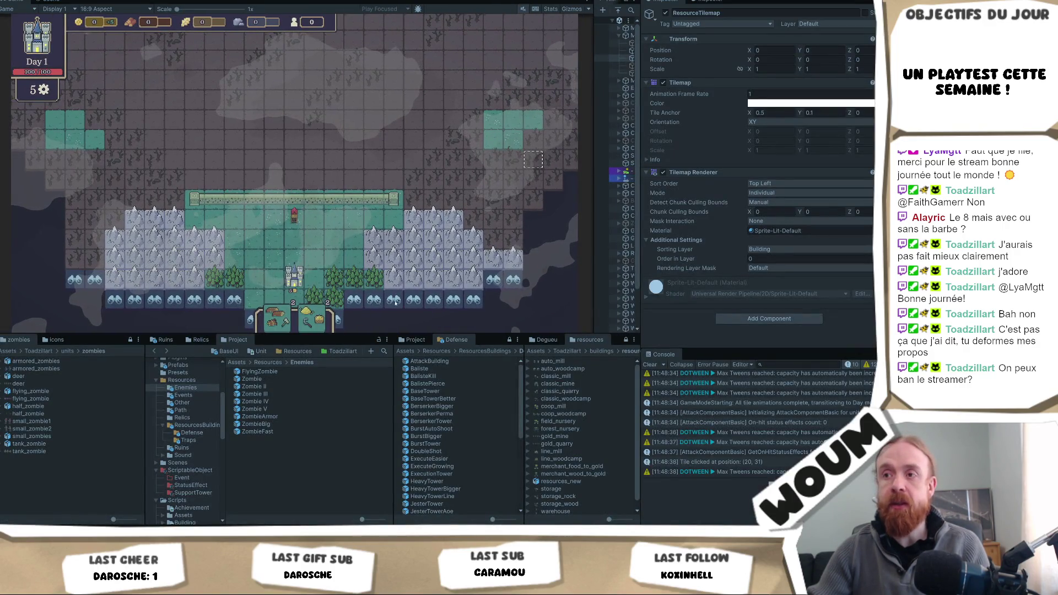
pyautogui.moveTo(372, 334); pyautogui.dragTo(372, 424)
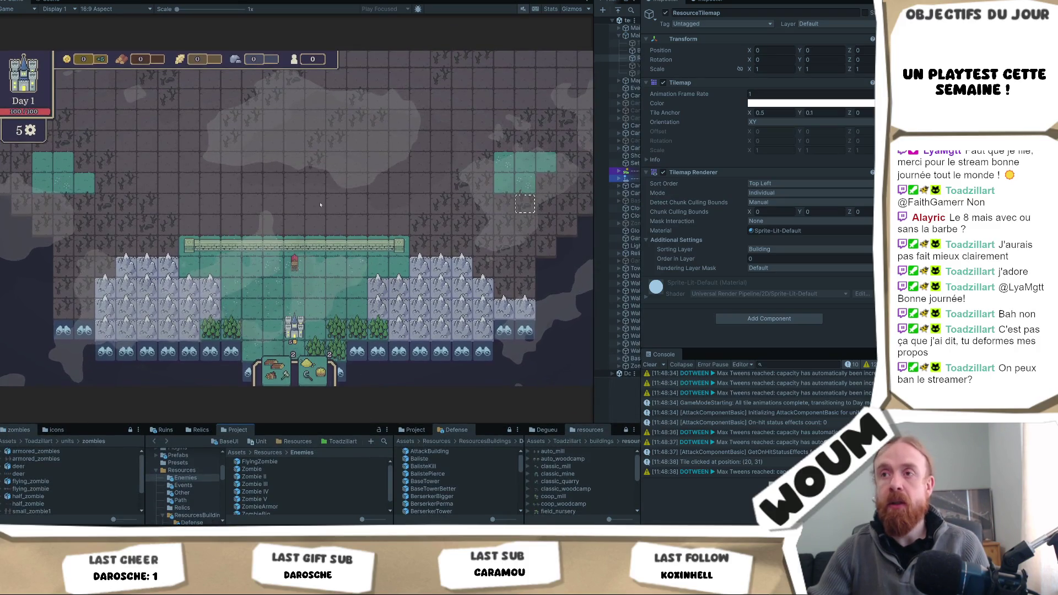
pyautogui.click(290, 270)
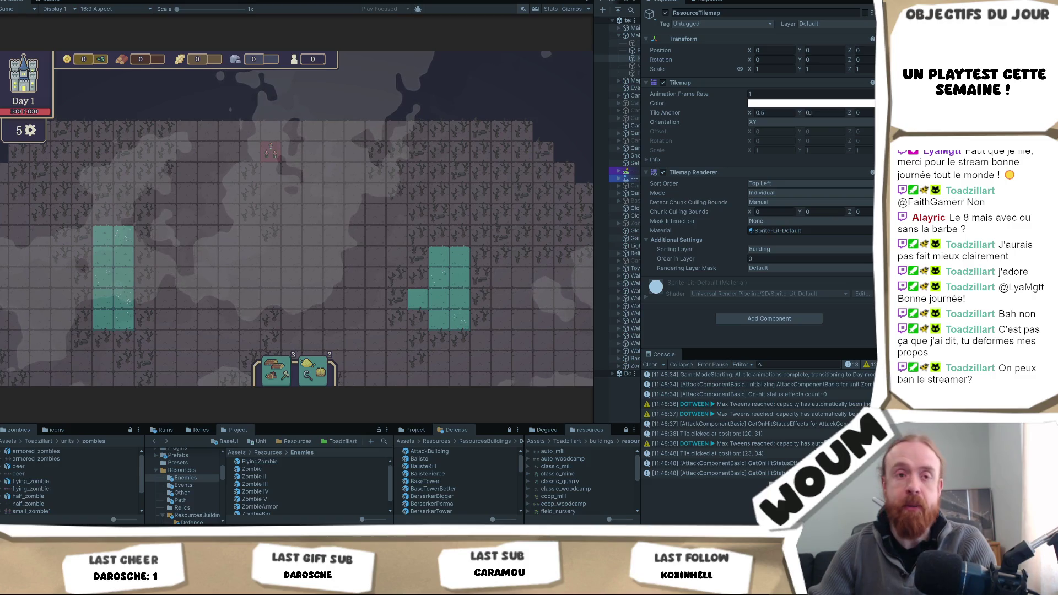
pyautogui.hotkey('alt', 'Tab')
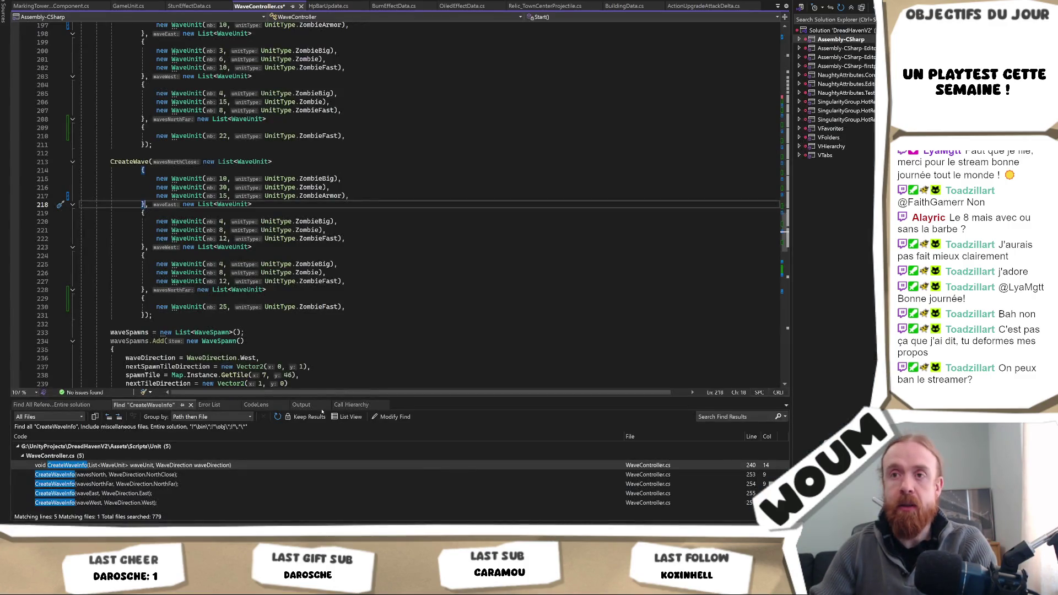
# Step: Locate the CreateWave definition and the NorthClose and NorthFar spawn tile lines
pyautogui.scroll(20, 330, 232)
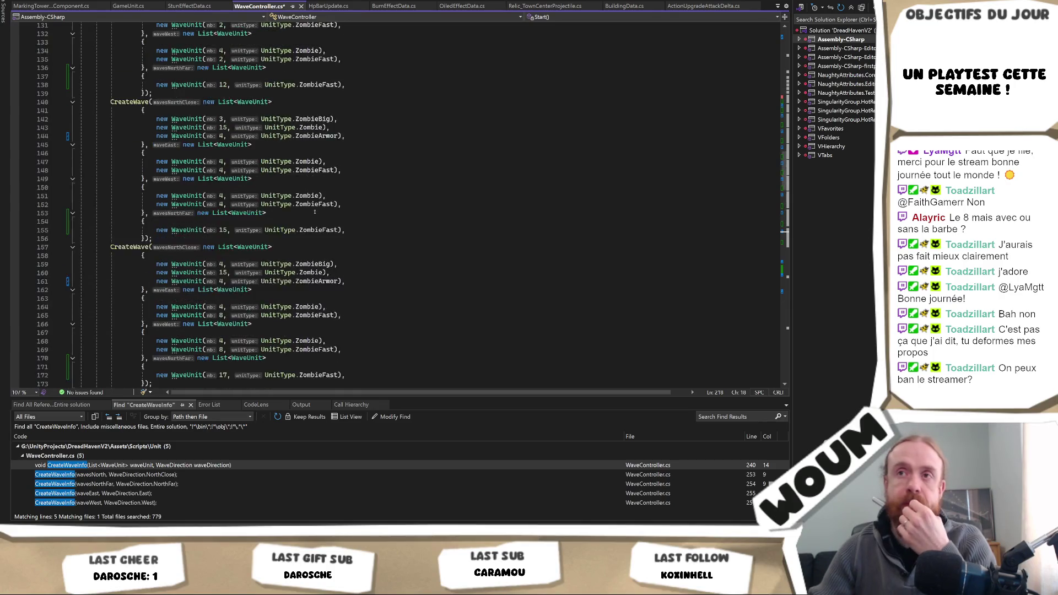
pyautogui.scroll(20, 311, 212)
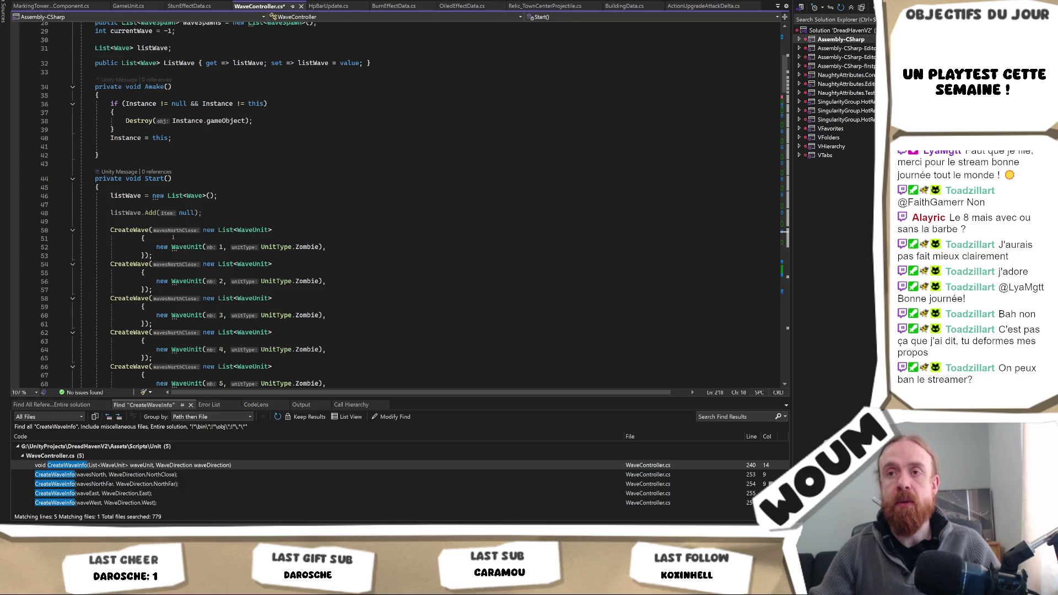
pyautogui.keyDown('ctrl'); pyautogui.click(130, 230); pyautogui.keyUp('ctrl')
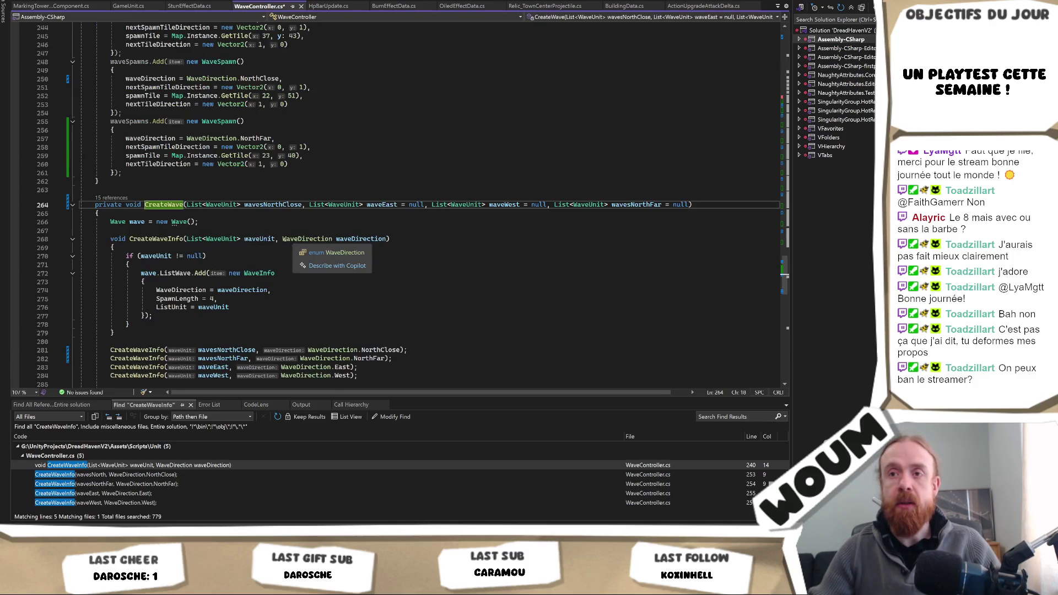
pyautogui.click(241, 350)
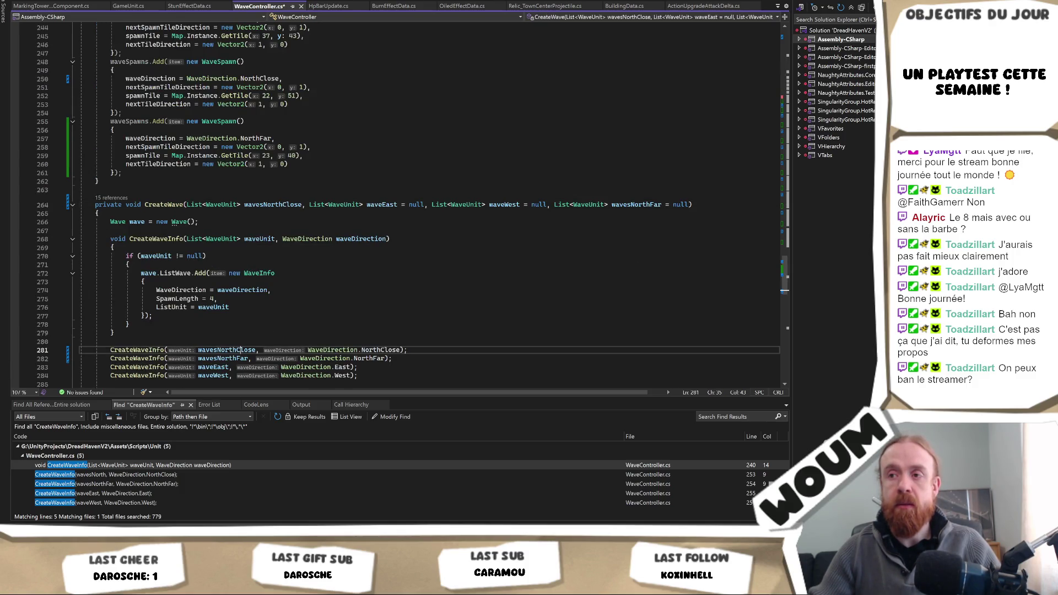
pyautogui.doubleClick(377, 350)
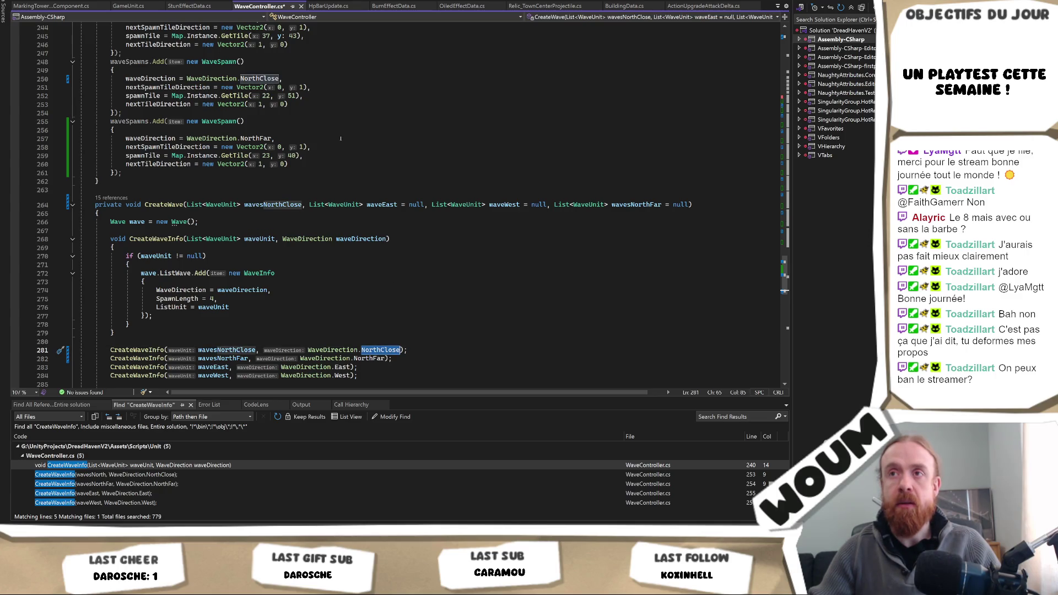
pyautogui.doubleClick(266, 155)
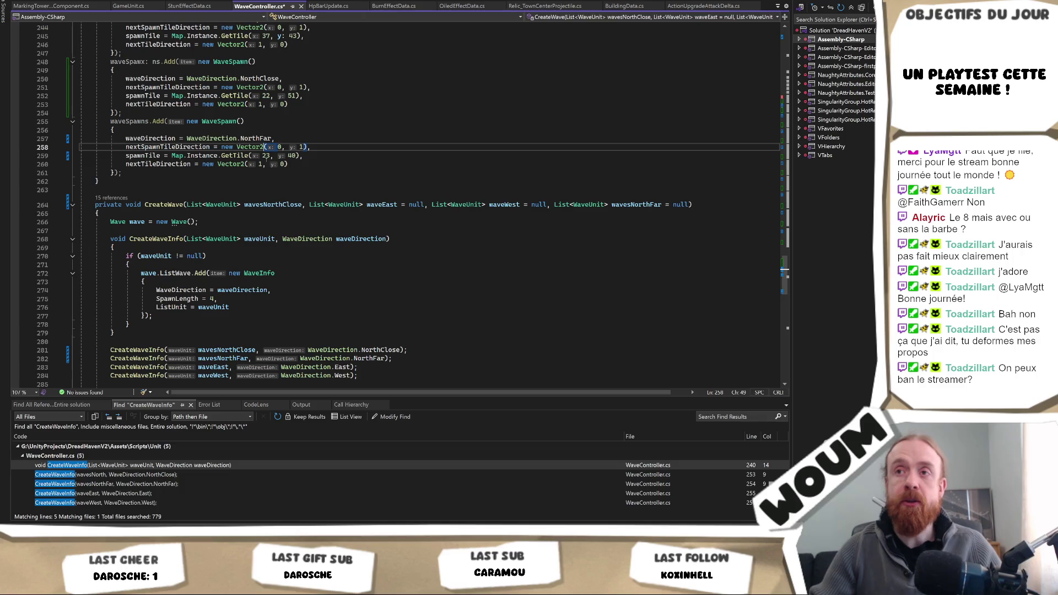
# Step: Set the NorthClose spawn tile to (23, 40) and NorthFar to (22, 51), then save
pyautogui.click(262, 96)
pyautogui.write('23')
pyautogui.hotkey('shift', 'Right')
pyautogui.hotkey('shift', 'Right')
pyautogui.hotkey('shift', 'Right')
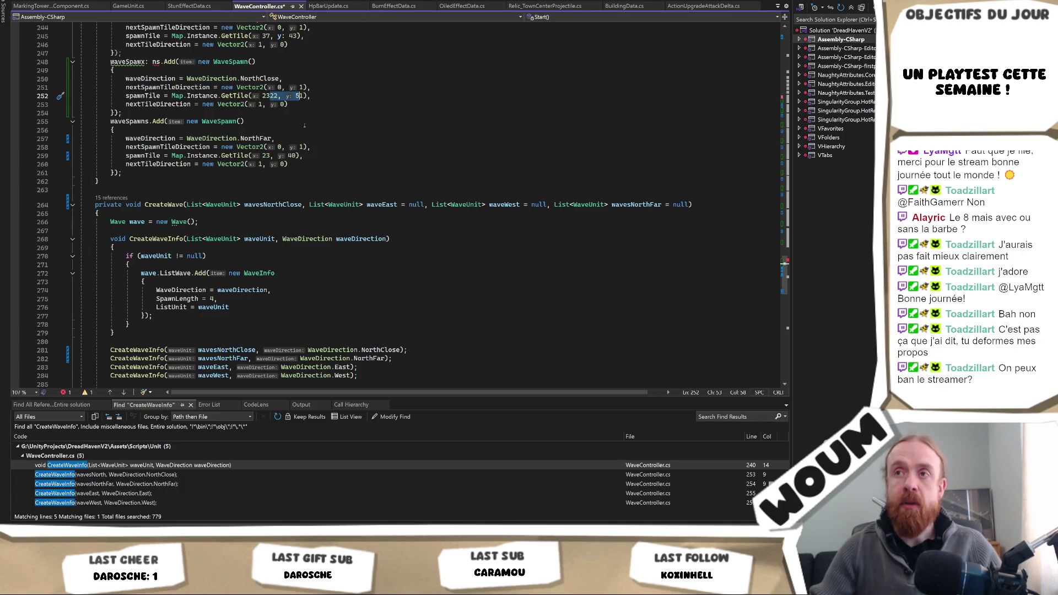
pyautogui.press('Delete')
pyautogui.press('Delete')
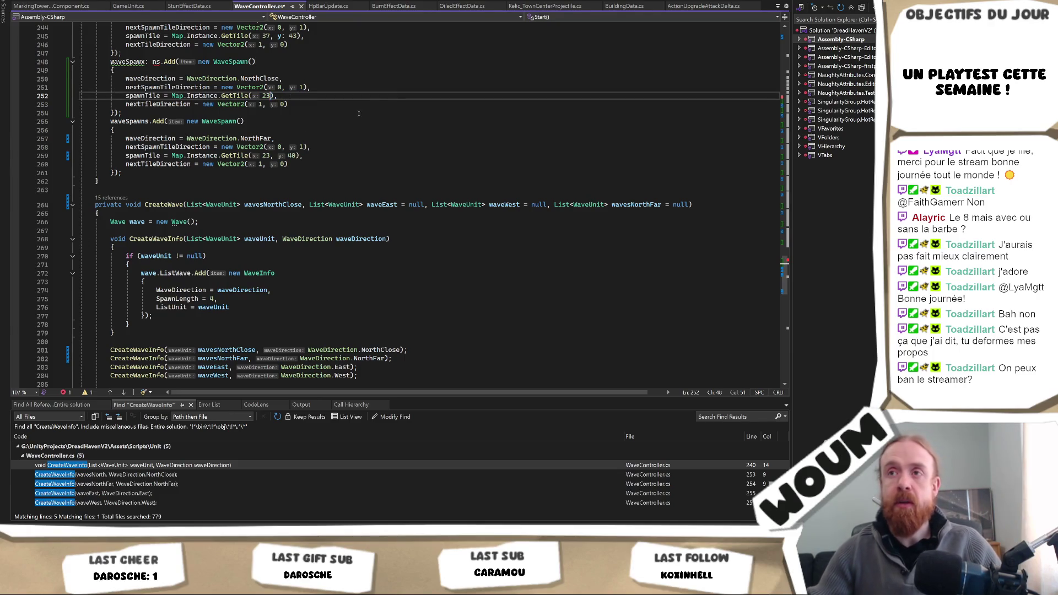
pyautogui.press('Down')
pyautogui.press('Down')
pyautogui.press('Down')
pyautogui.write('22, 51')
pyautogui.hotkey('ctrl', '-')
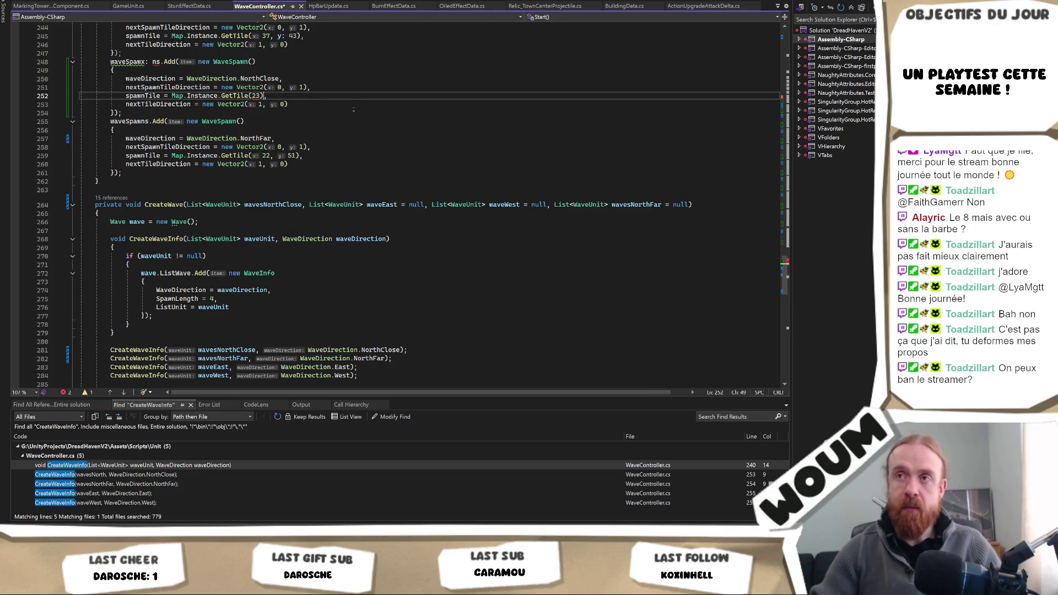
pyautogui.write(';')
pyautogui.hotkey('ctrl', 's')
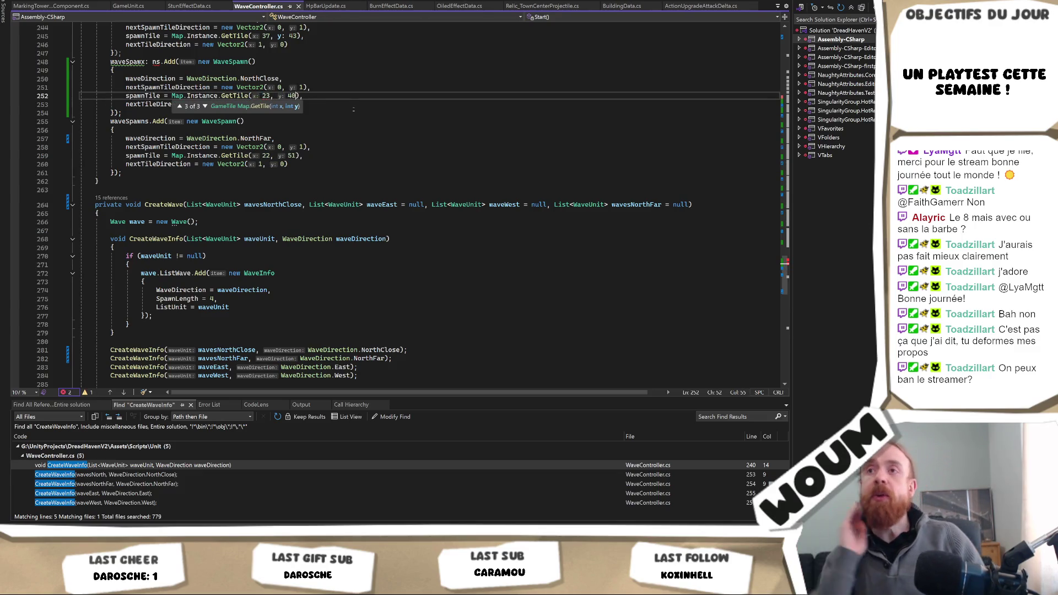
# Step: Correct the waveSpawx typo on line 248 to waveSpawns and save again
pyautogui.scroll(2, 290, 178)
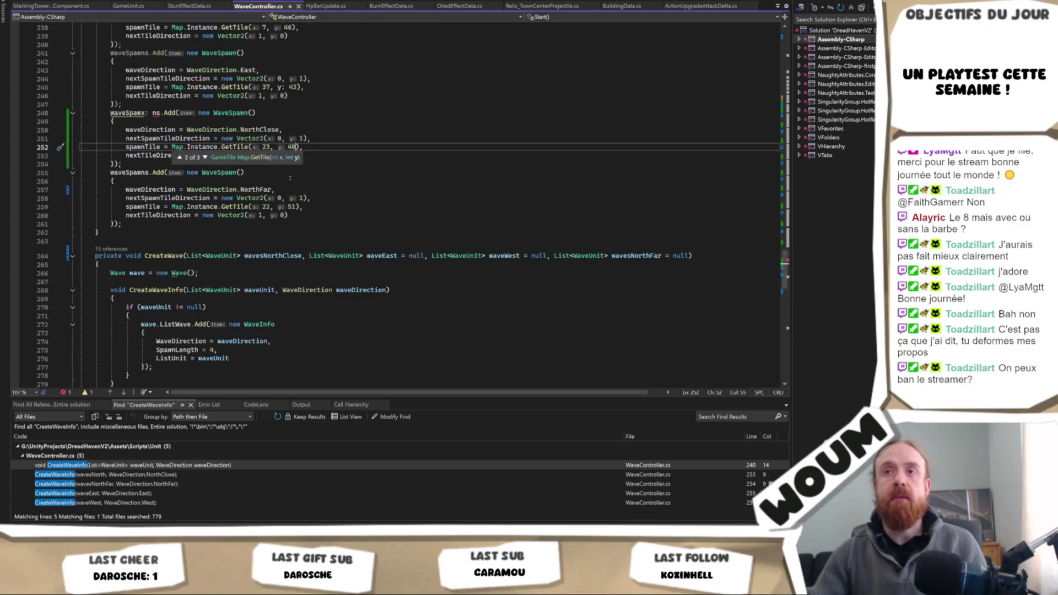
pyautogui.click(154, 113)
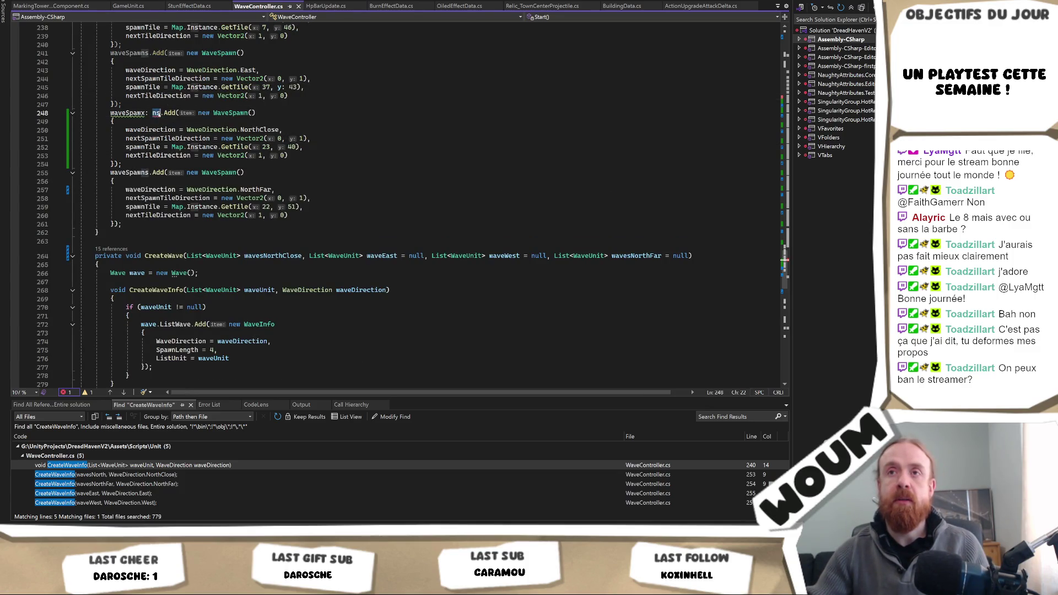
pyautogui.press('Left')
pyautogui.press('Left')
pyautogui.press('BackSpace')
pyautogui.press('BackSpace')
pyautogui.press('BackSpace')
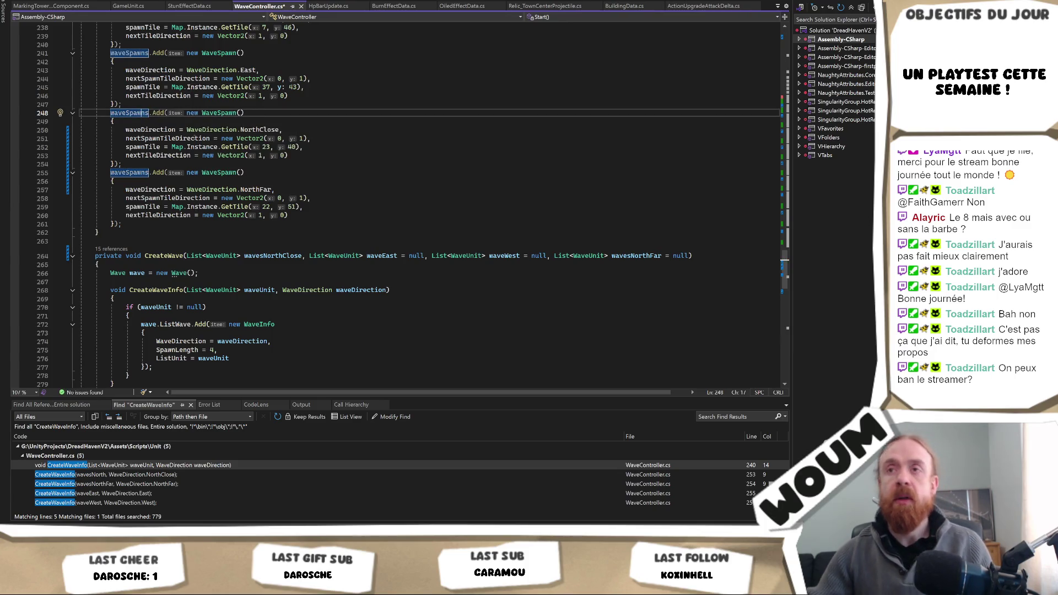
pyautogui.click(230, 138)
pyautogui.hotkey('ctrl', 's')
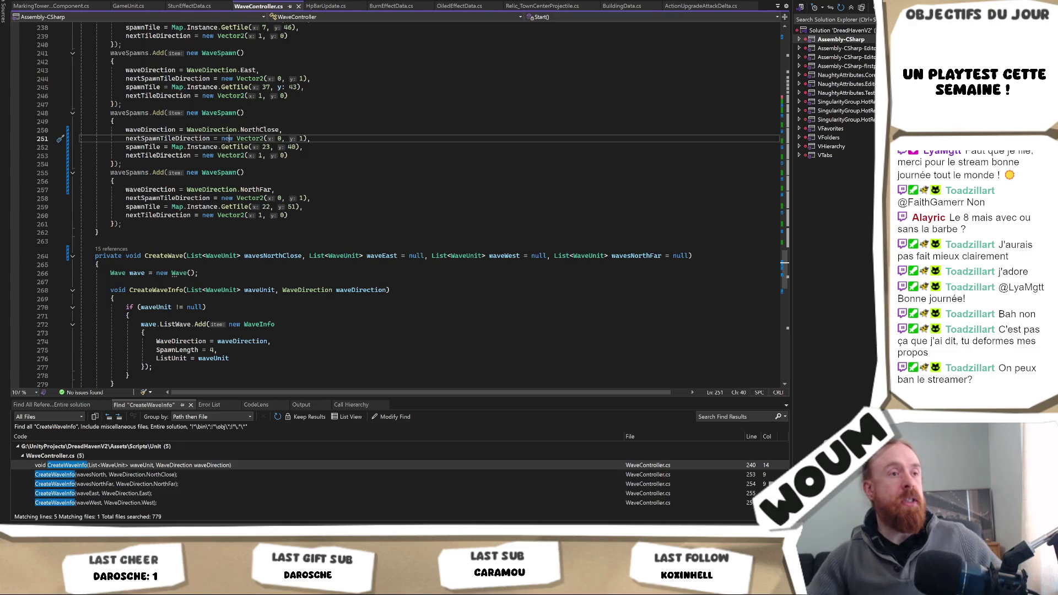
pyautogui.hotkey('alt', 'Tab')
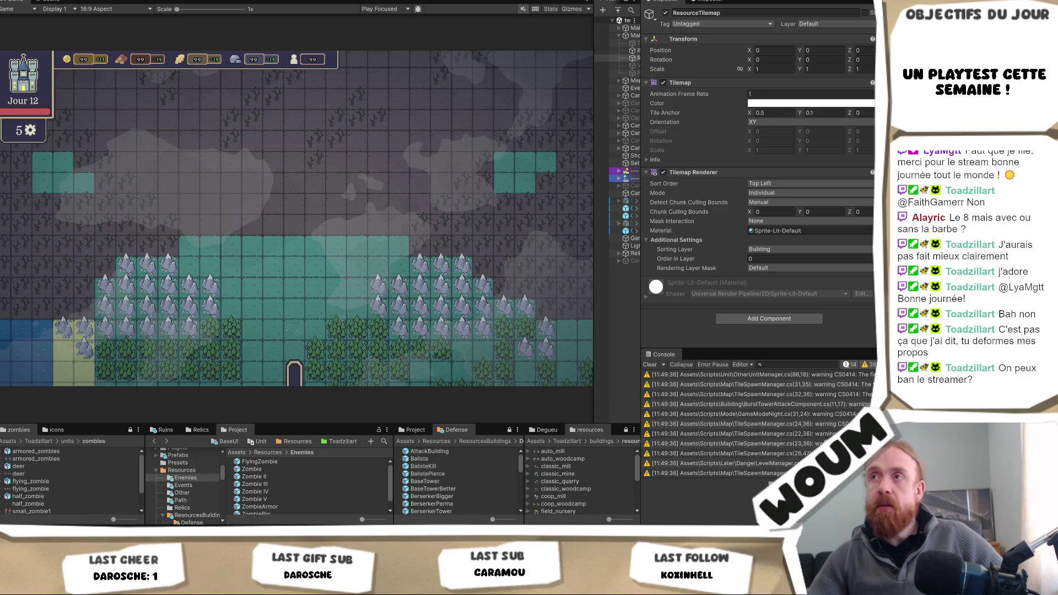
# Step: Enter Play mode, dismiss the intro dialog, and place the town center on the map
pyautogui.hotkey('ctrl', 'p')
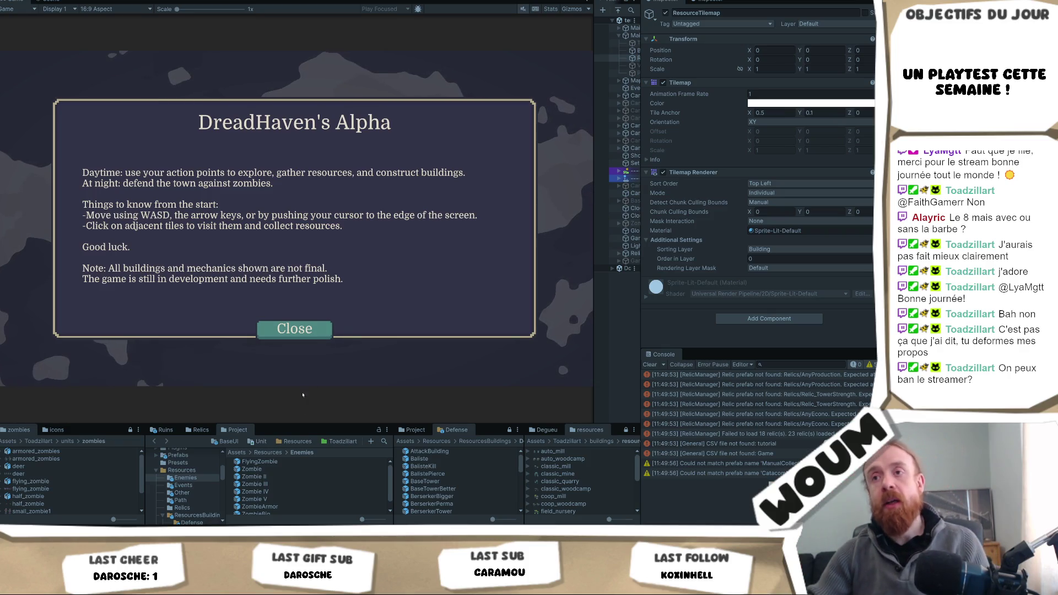
pyautogui.click(294, 329)
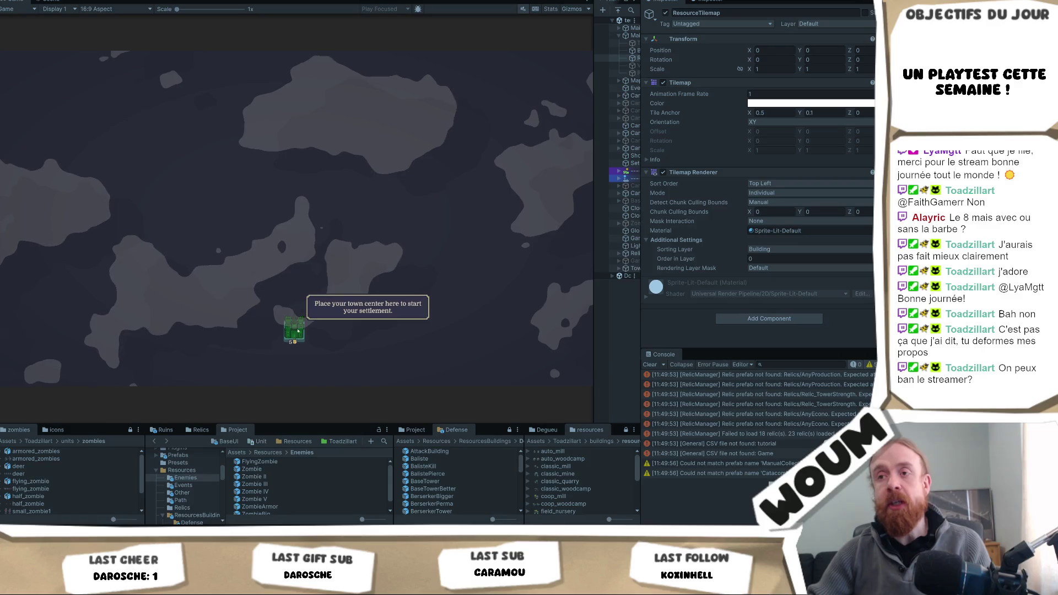
pyautogui.click(307, 338)
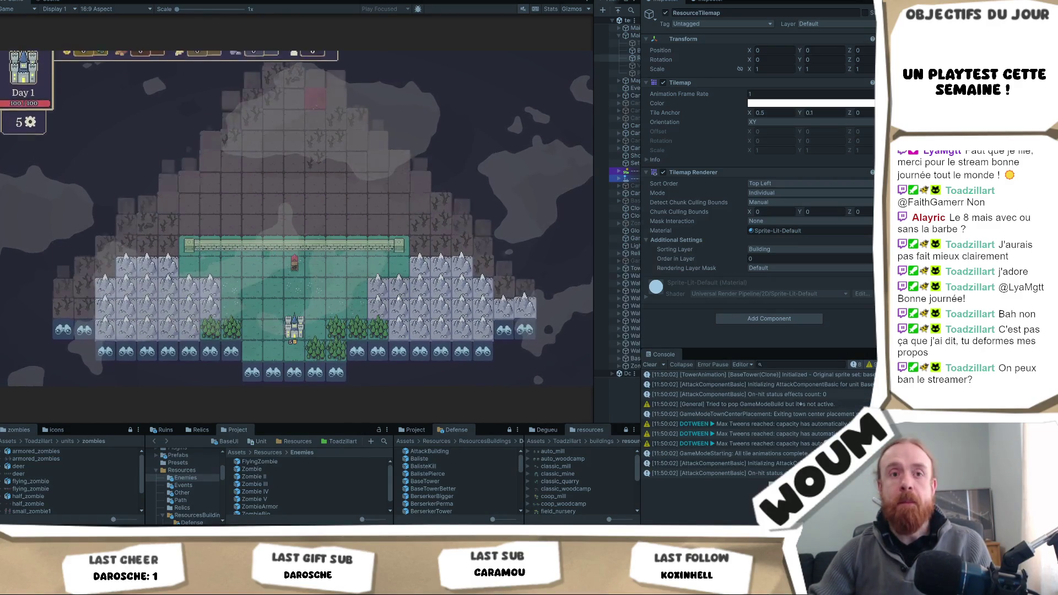
# Step: Inspect an empty tile above the wall and bring the castle and forests back into view
pyautogui.moveTo(348, 242)
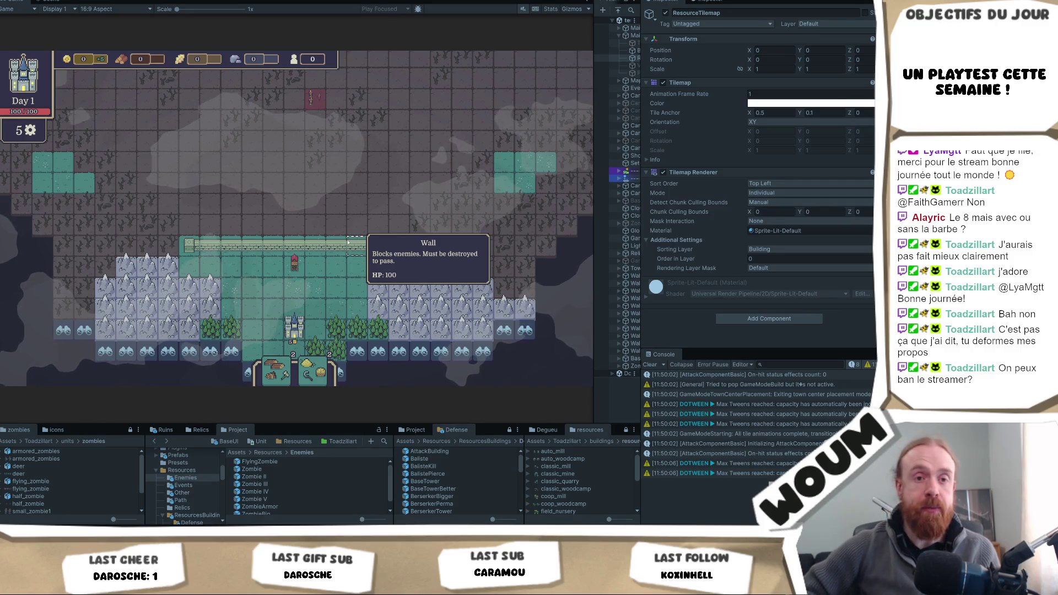
pyautogui.moveTo(356, 245); pyautogui.dragTo(393, 245)
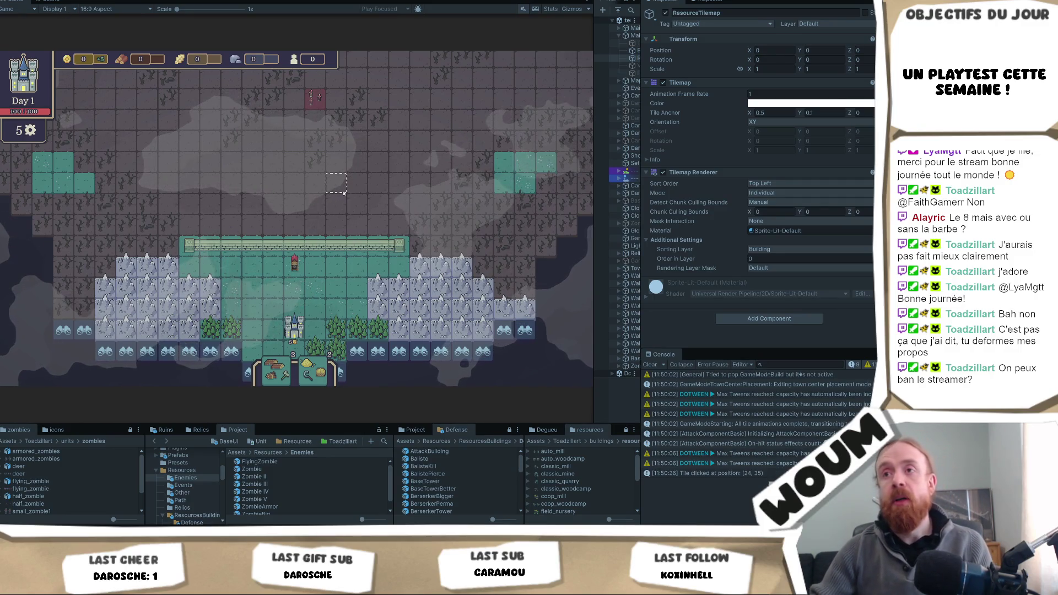
pyautogui.click(336, 219)
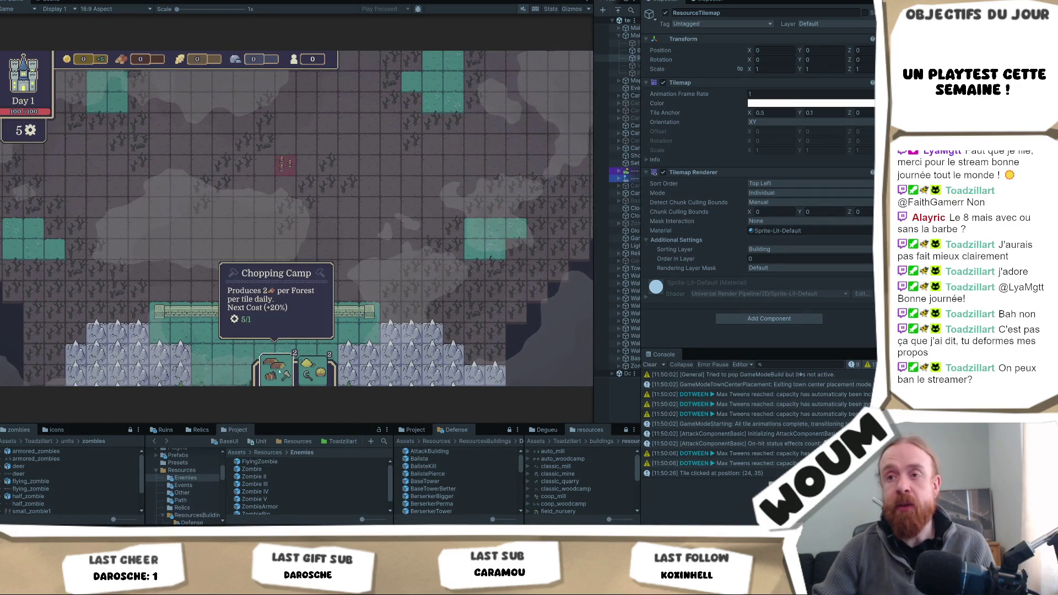
pyautogui.moveTo(322, 295); pyautogui.dragTo(313, 169)
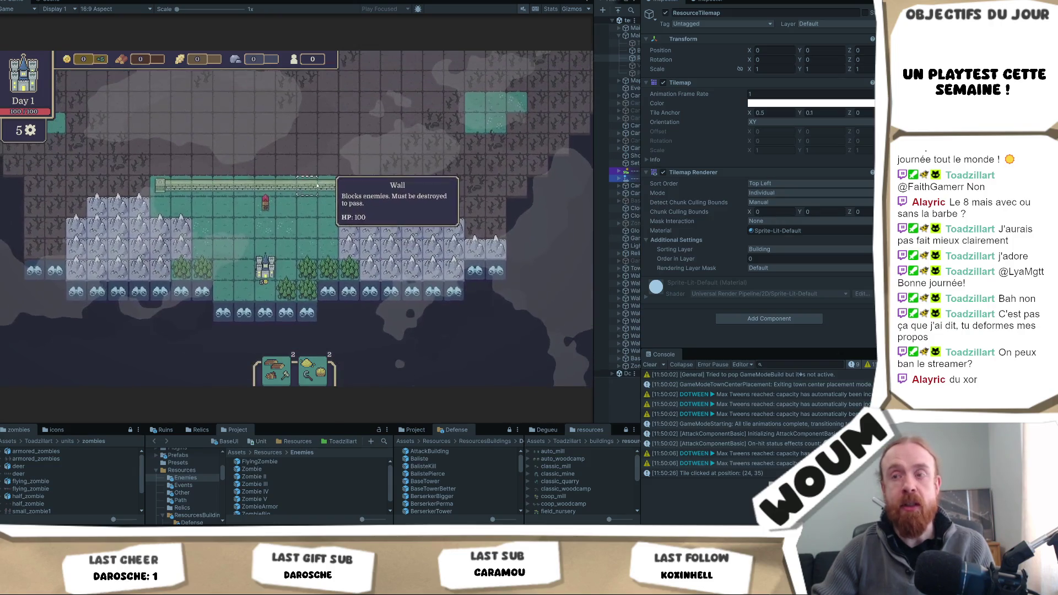
pyautogui.moveTo(277, 378)
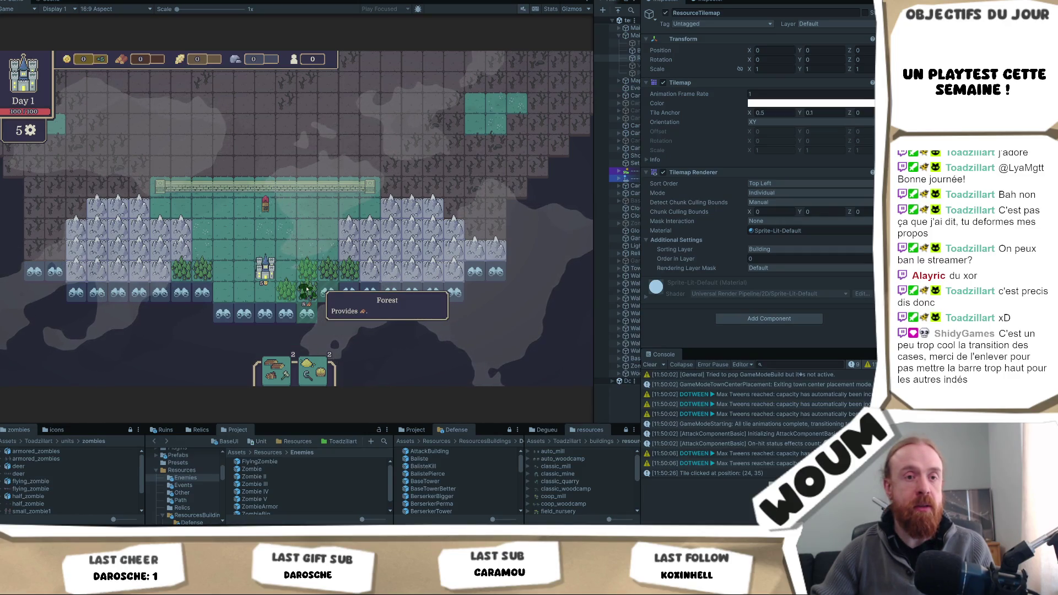
# Step: Build two chopping camps on forest tiles and reveal two discoverable tiles near the base
pyautogui.click(307, 289)
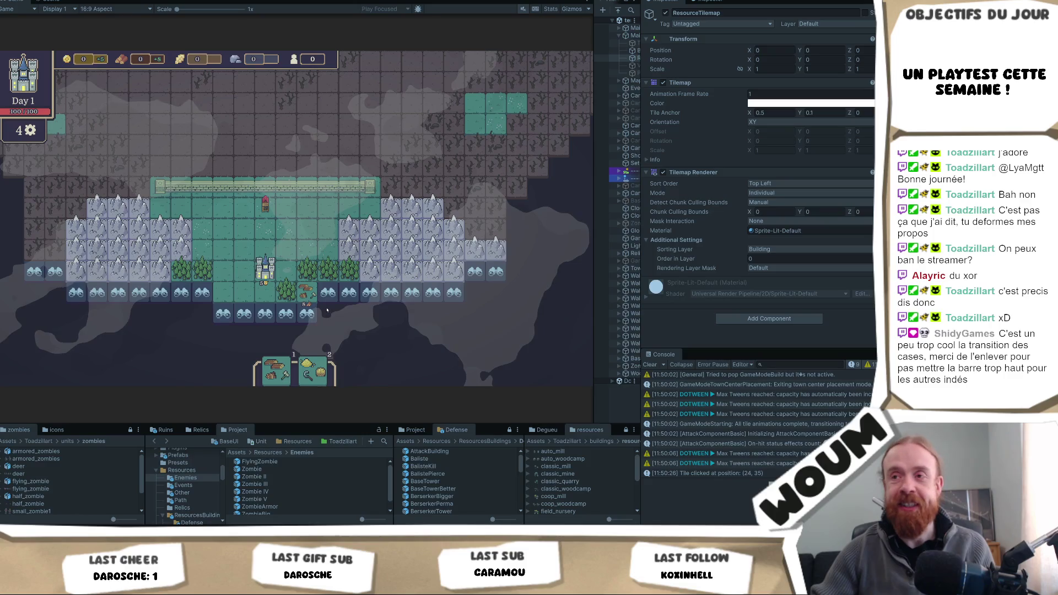
pyautogui.click(356, 333)
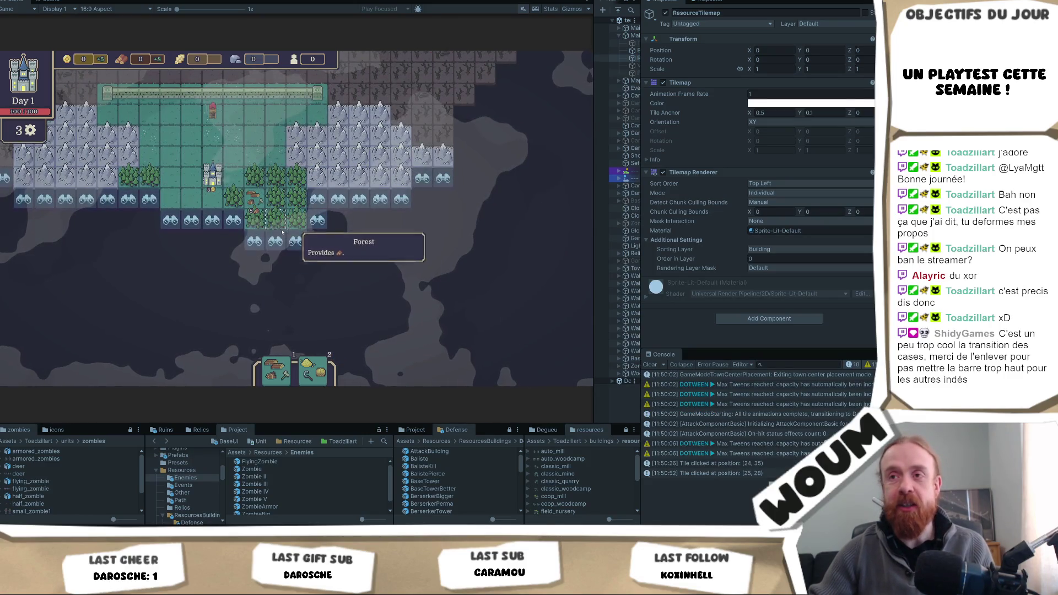
pyautogui.moveTo(276, 370)
pyautogui.mouseDown()
pyautogui.moveTo(279, 253)
pyautogui.moveTo(284, 265)
pyautogui.mouseUp()
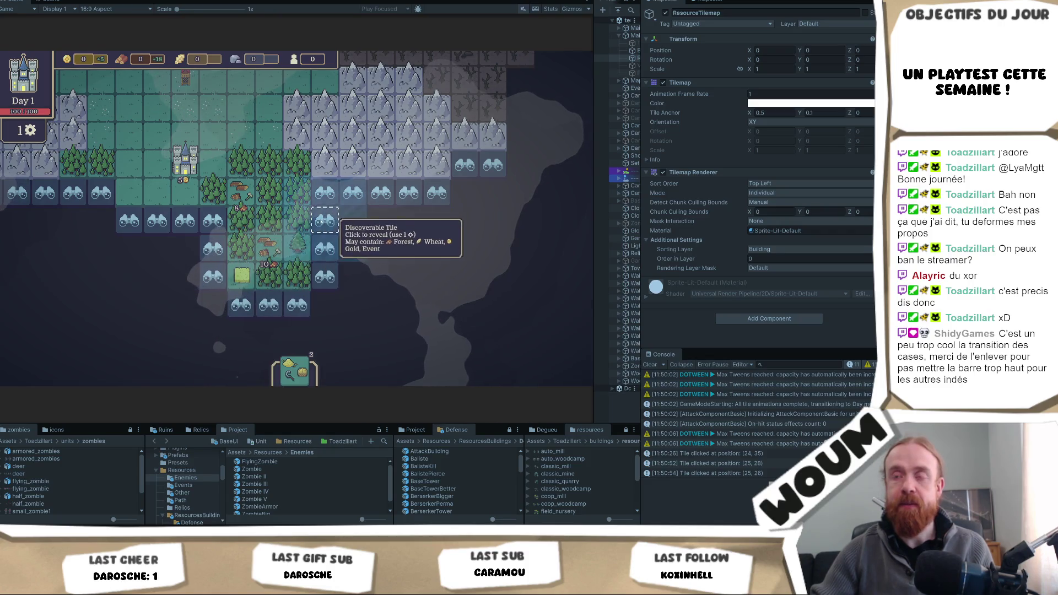
pyautogui.click(326, 220)
pyautogui.scroll(-2, 380, 226)
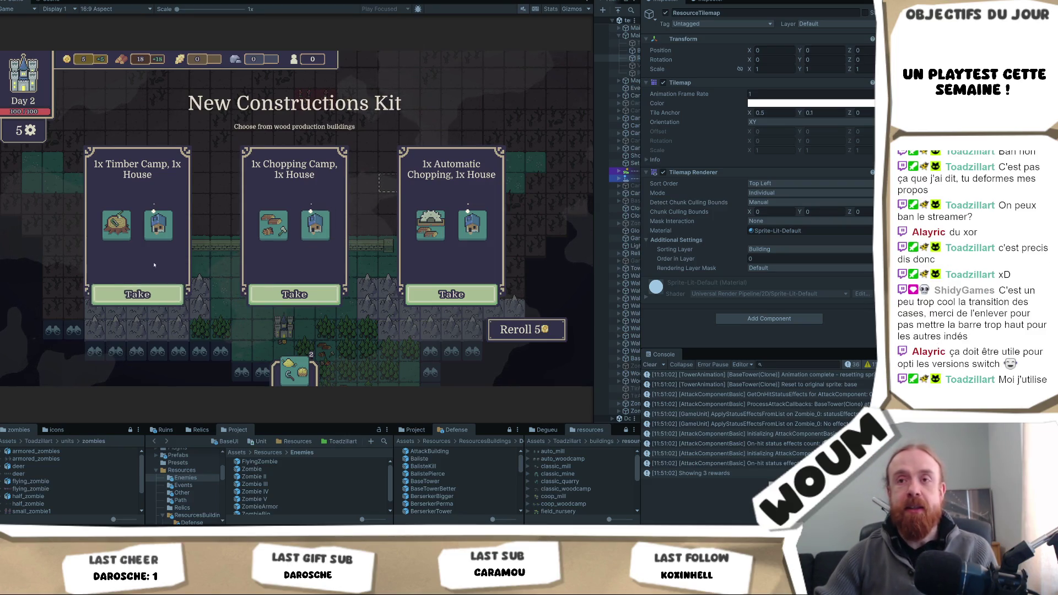
# Step: Take the Automatic Chopping and House kit and build the automatic chopping building among the forests
pyautogui.moveTo(157, 237)
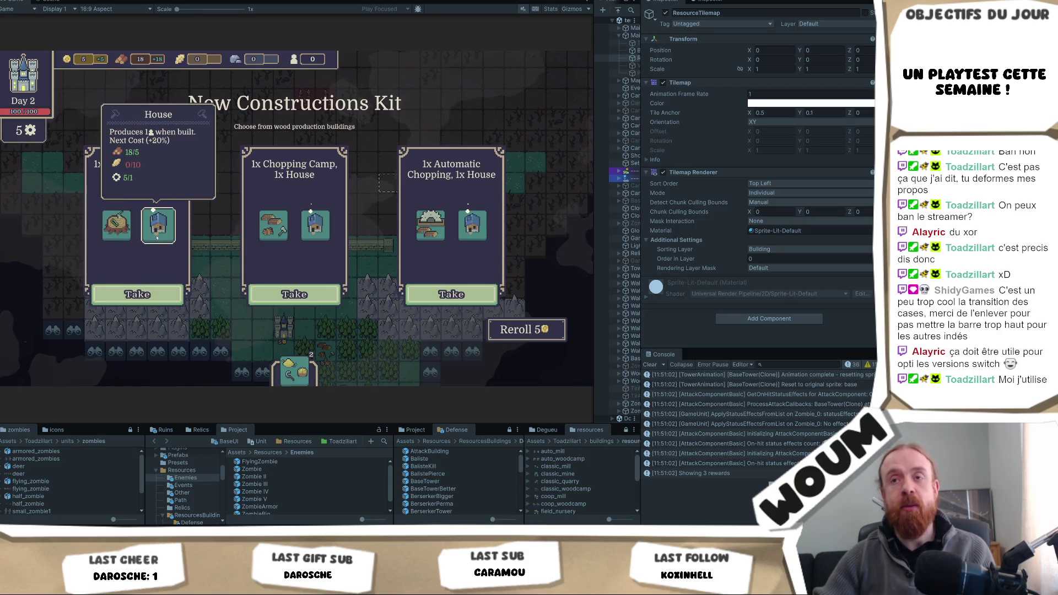
pyautogui.moveTo(280, 234)
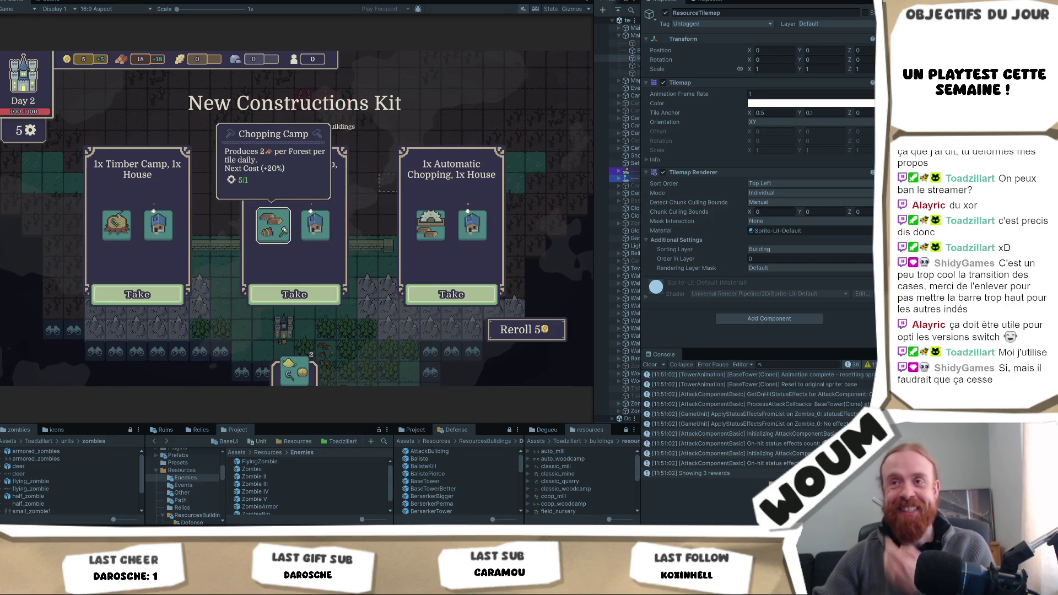
pyautogui.moveTo(326, 227)
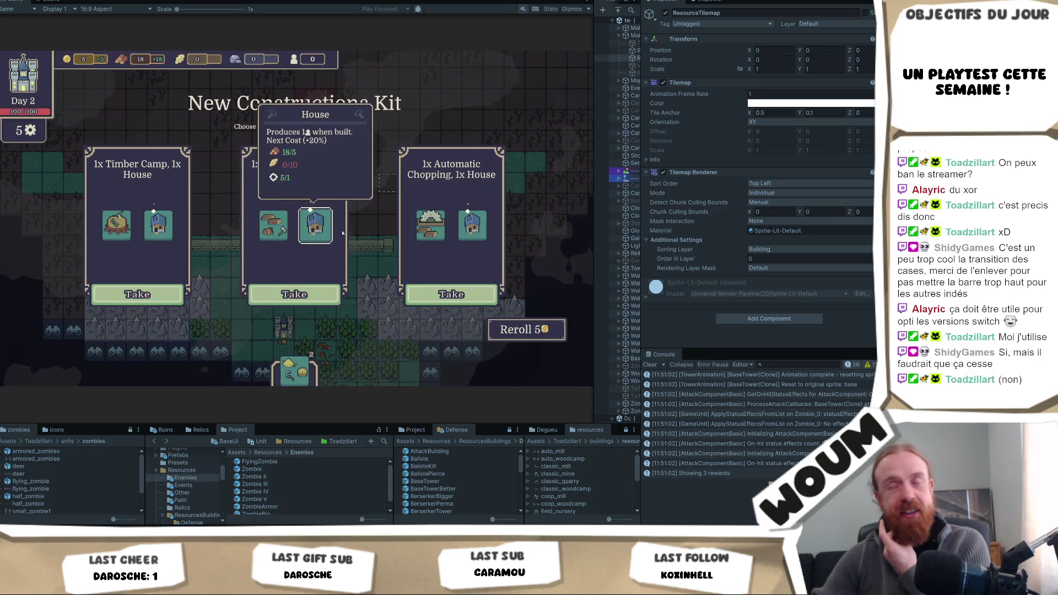
pyautogui.moveTo(438, 228)
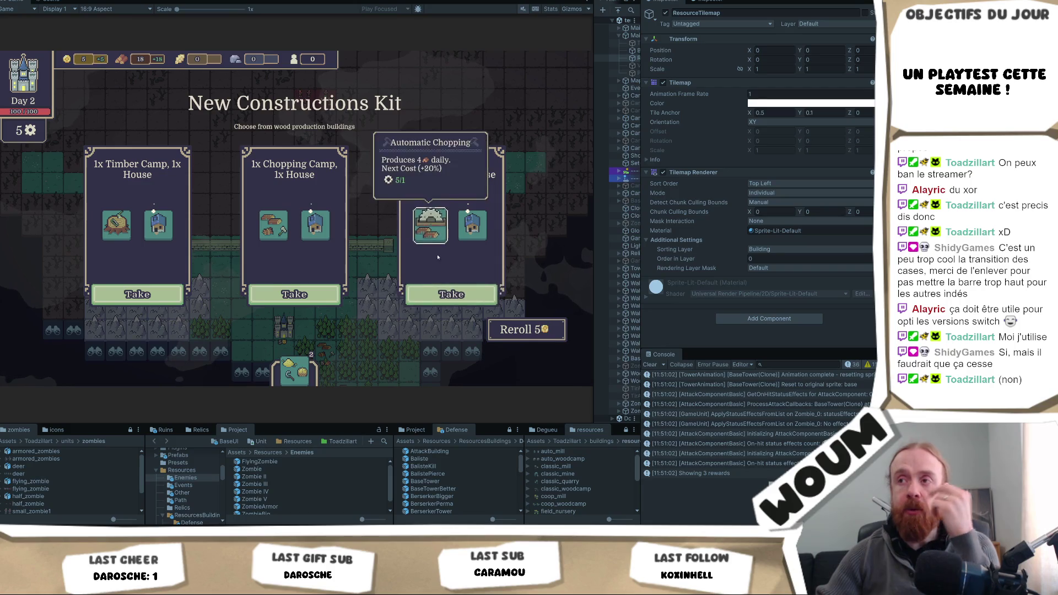
pyautogui.click(451, 294)
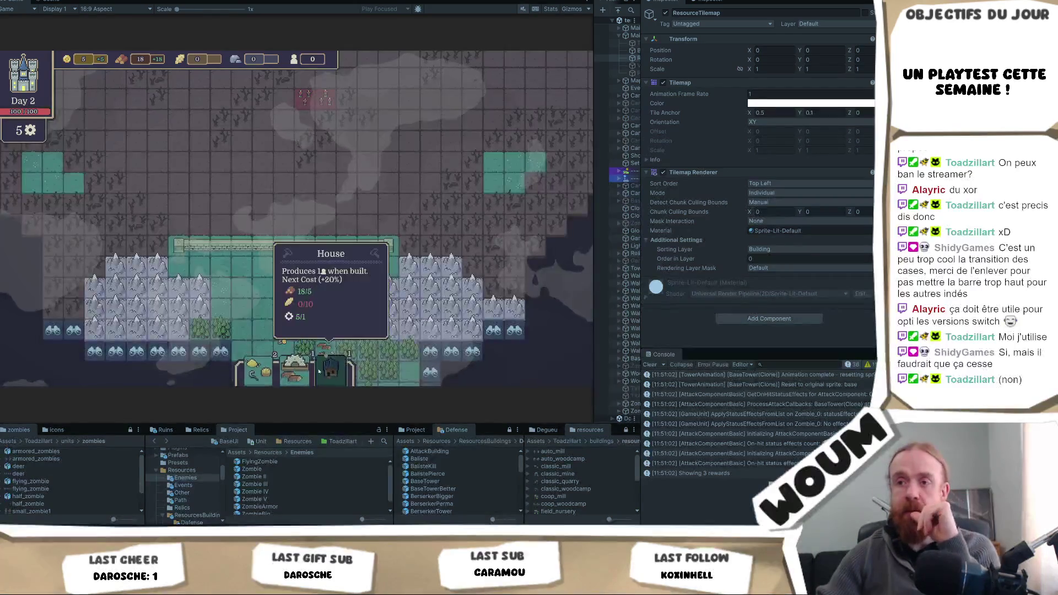
pyautogui.click(306, 326)
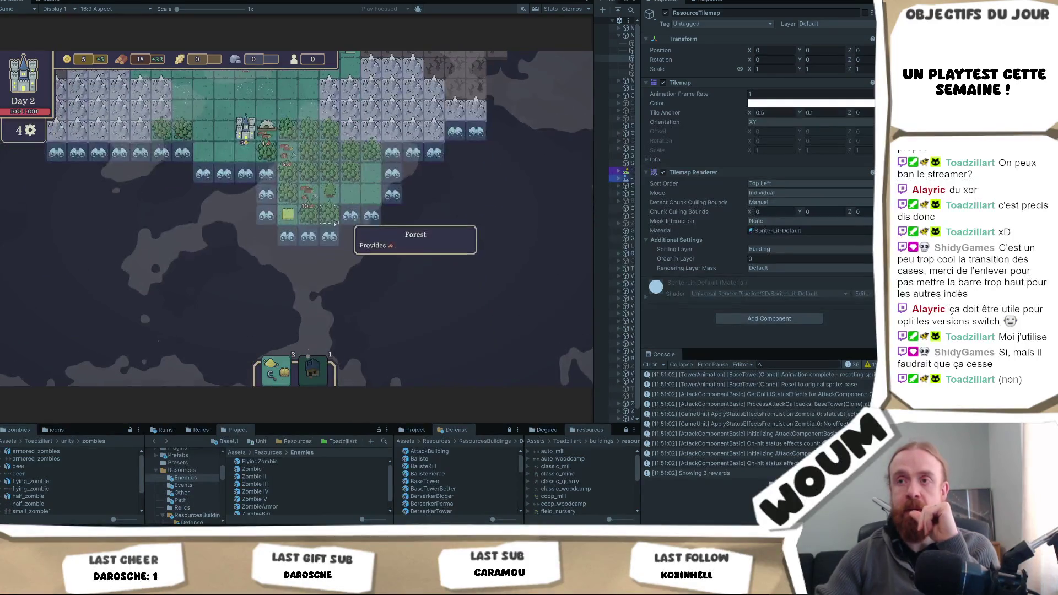
# Step: Reveal three unexplored tiles, uncovering wheat fields, with the remaining actions
pyautogui.click(284, 262)
pyautogui.click(330, 236)
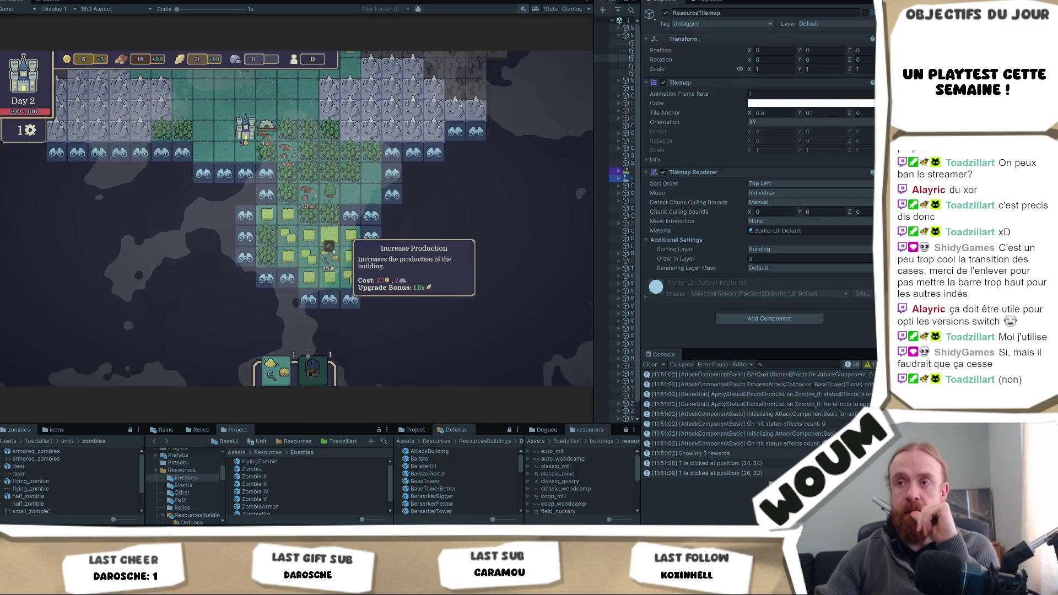
pyautogui.click(433, 257)
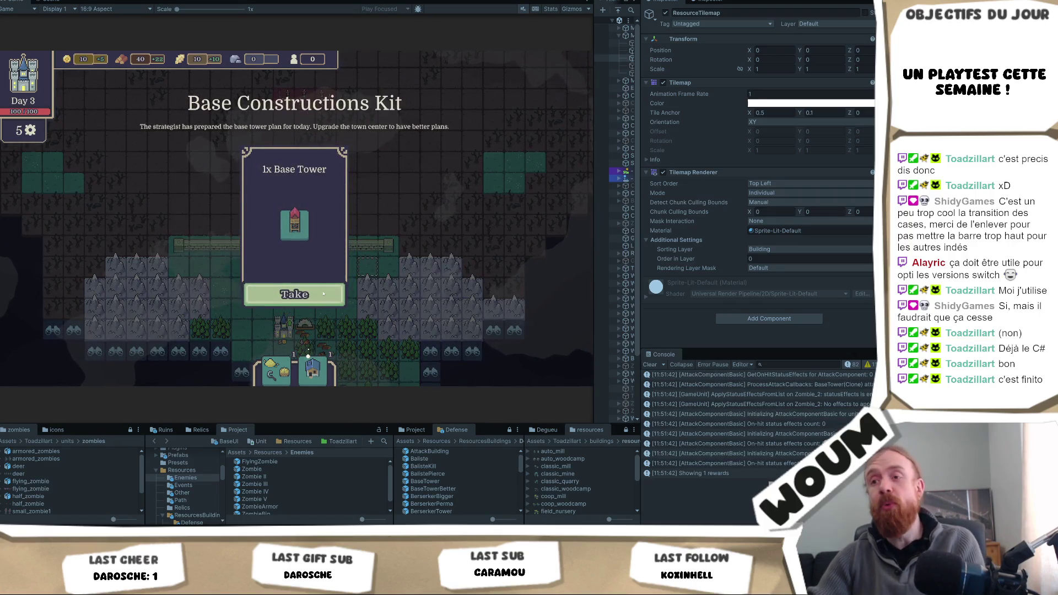
# Step: Take the Base Tower kit, then the Automatic Wind Mill kit
pyautogui.click(324, 295)
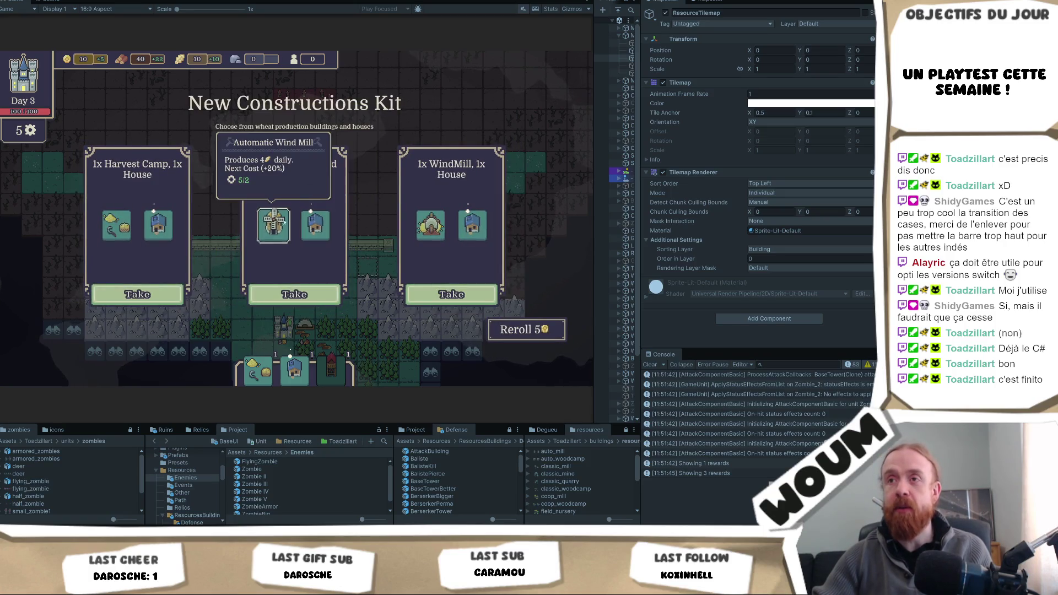
pyautogui.click(295, 294)
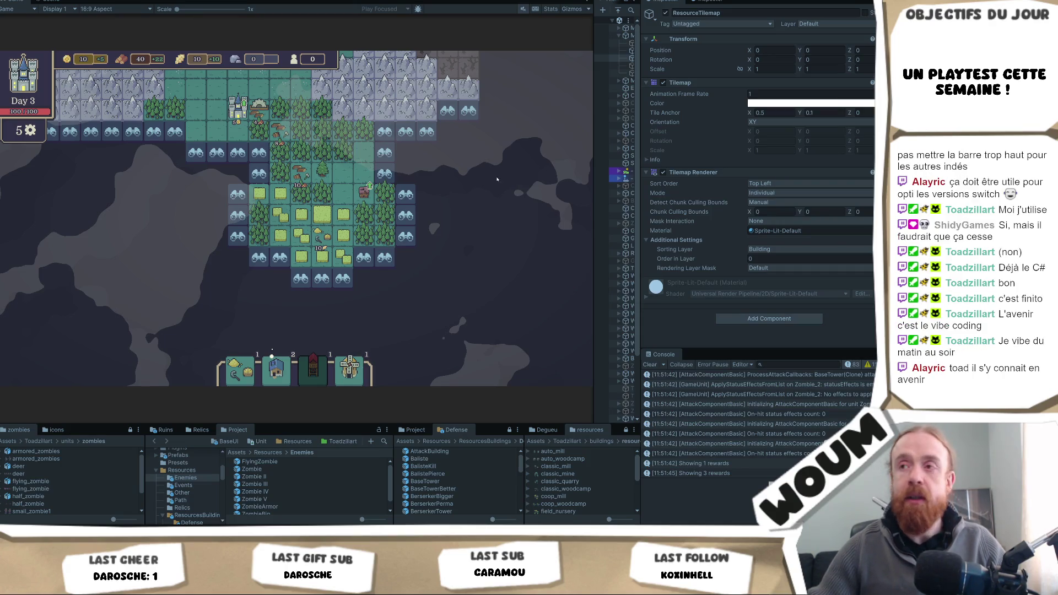
# Step: Inspect the ruined market and tiles east of the wheat fields, then build a Wood Market on the ruin tile
pyautogui.click(364, 191)
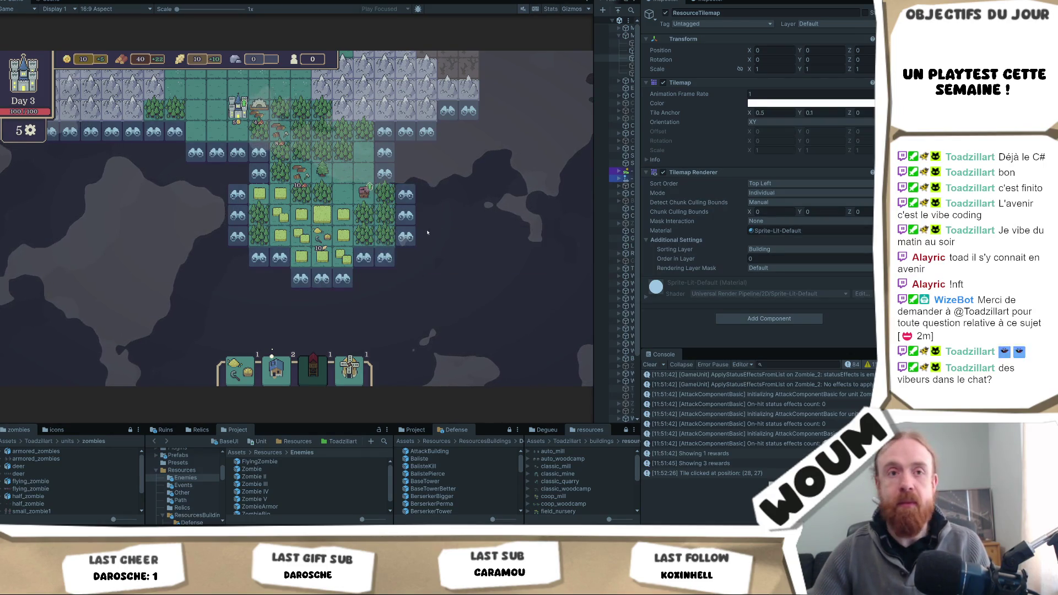
pyautogui.click(449, 236)
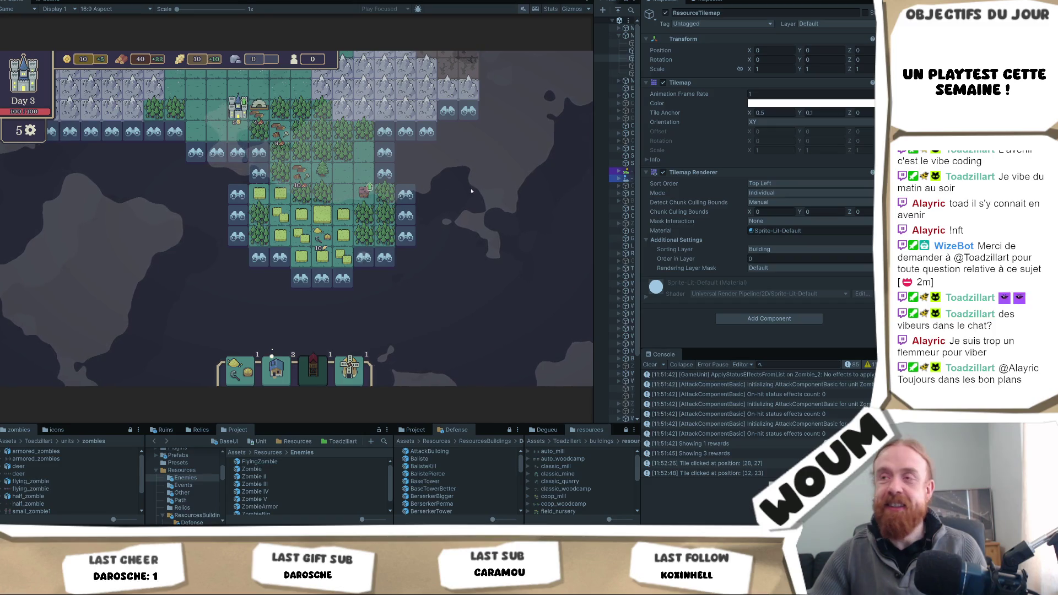
pyautogui.click(460, 170)
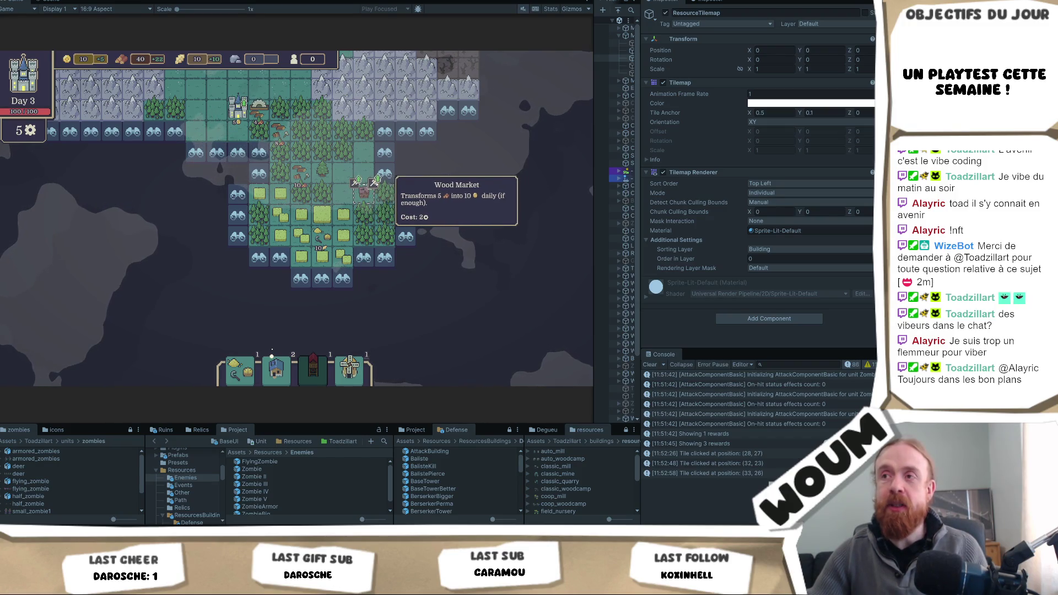
pyautogui.click(364, 193)
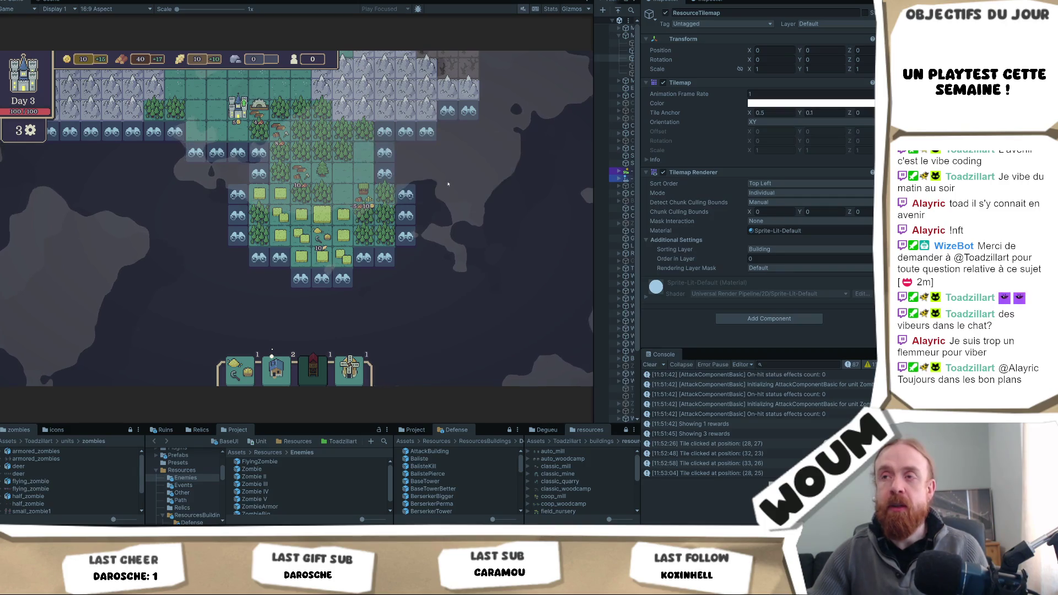
pyautogui.scroll(3, 457, 187)
pyautogui.scroll(2, 439, 181)
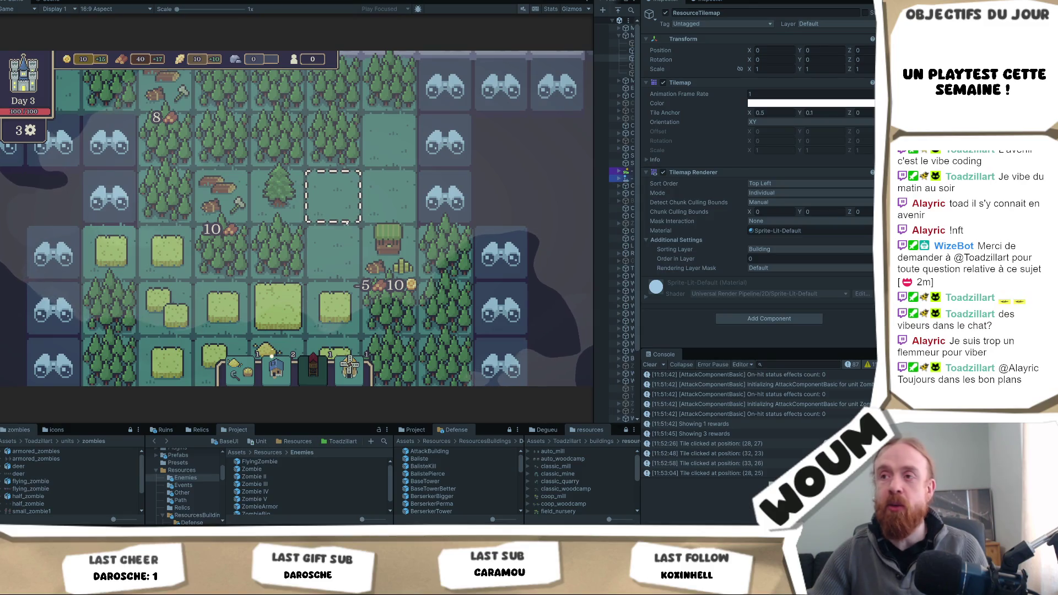
pyautogui.scroll(-3, 347, 222)
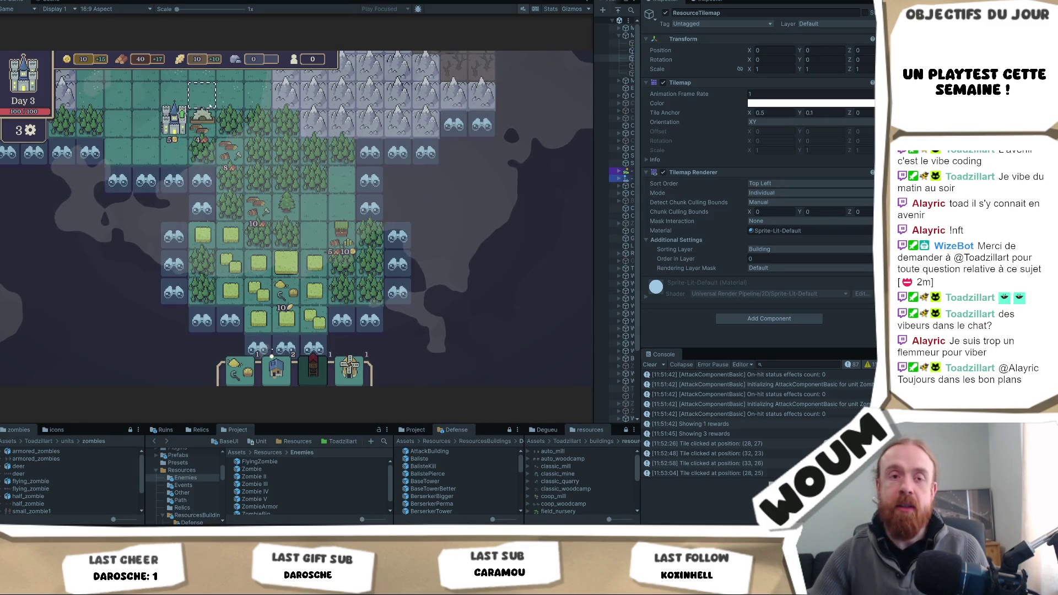
pyautogui.scroll(1, 248, 177)
pyautogui.moveTo(231, 203); pyautogui.dragTo(232, 289)
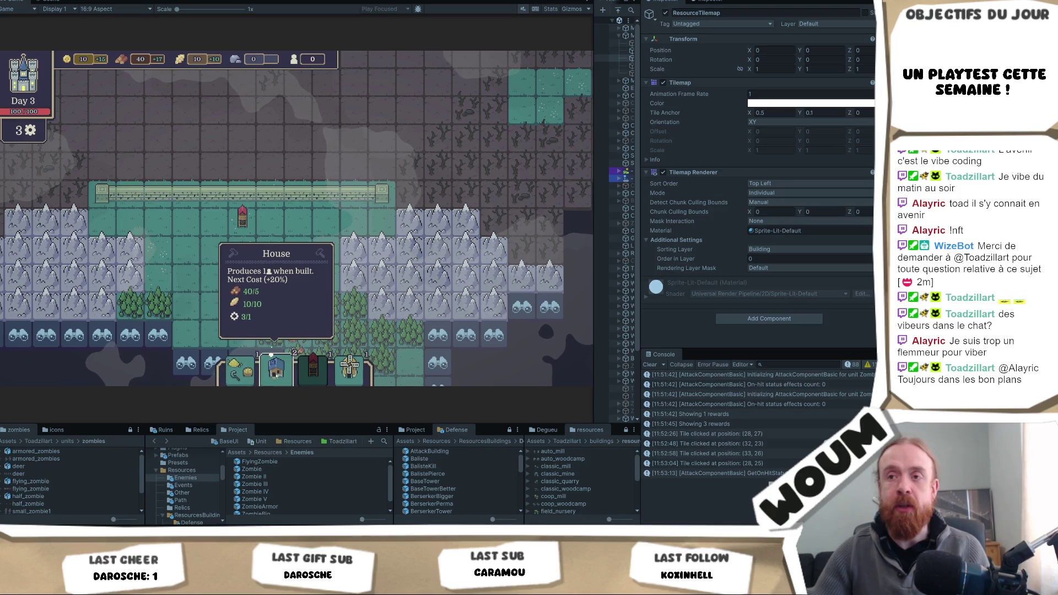
# Step: Place a tower on the chosen tile, then buy the Wood for Gold upgrade at the TownCenter
pyautogui.click(192, 280)
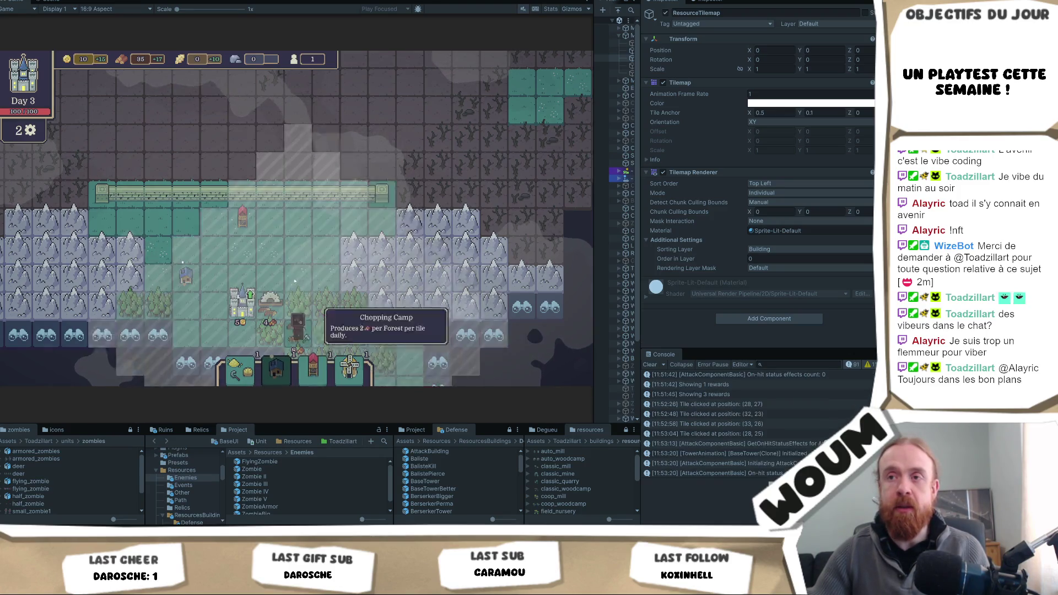
pyautogui.scroll(-2, 287, 150)
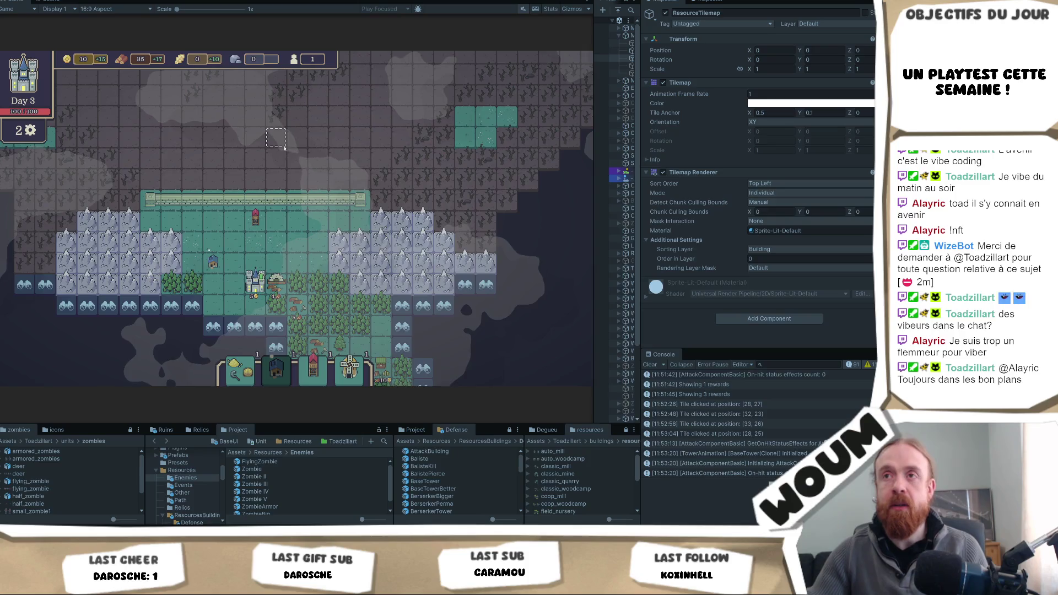
pyautogui.press('w')
pyautogui.press('s')
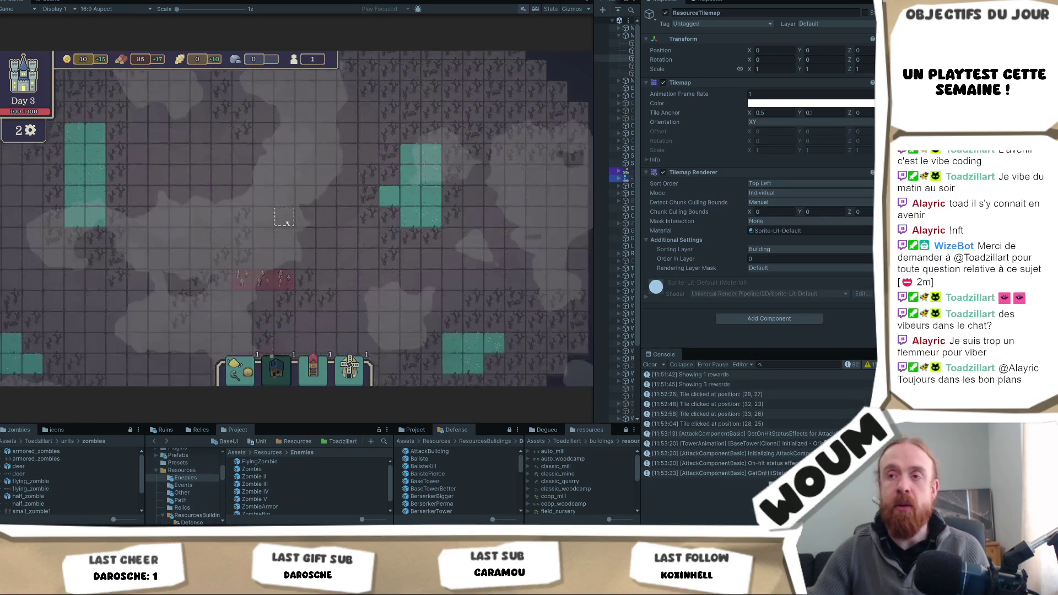
pyautogui.moveTo(272, 263)
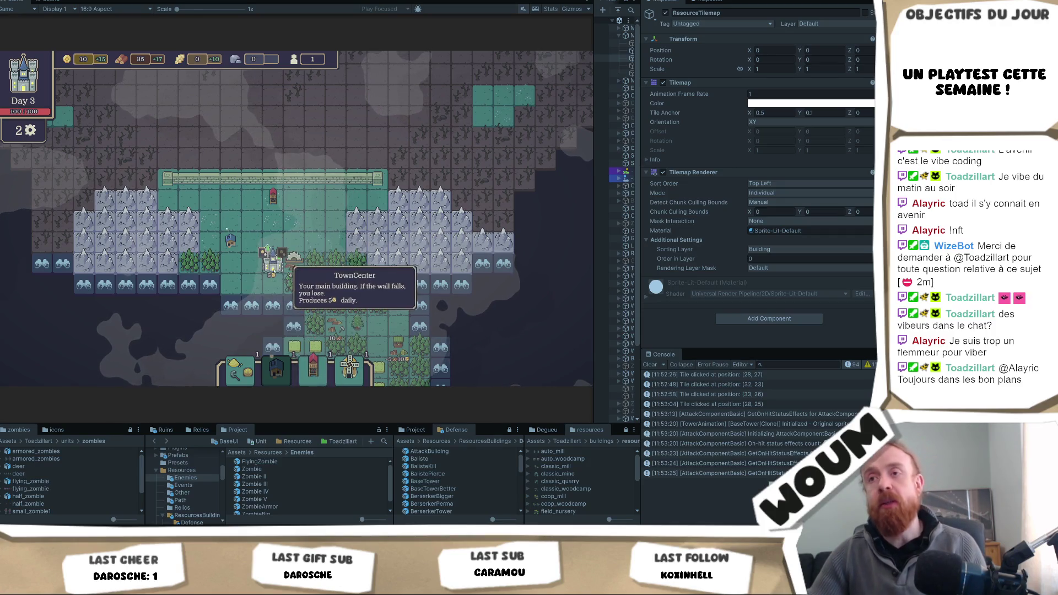
pyautogui.click(266, 251)
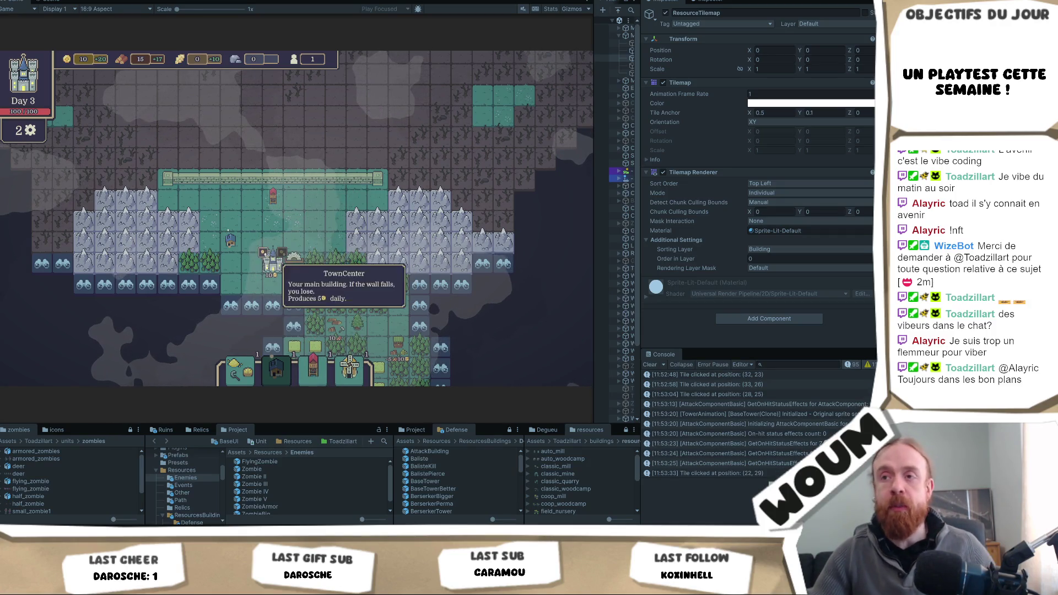
# Step: Reveal the discoverable fog tiles beside the base
pyautogui.scroll(1, 306, 231)
pyautogui.click(314, 235)
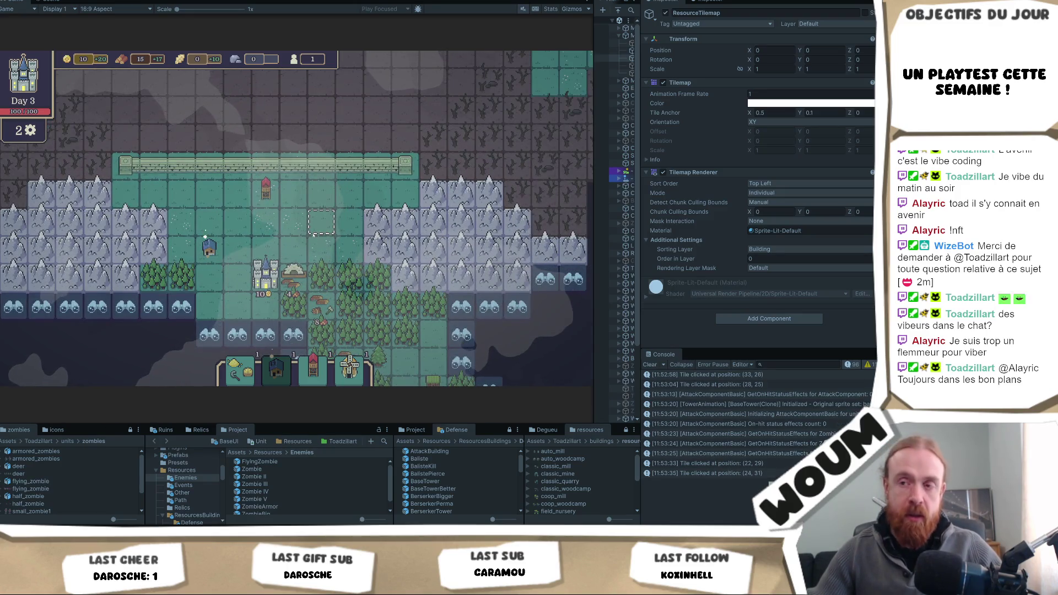
pyautogui.click(461, 361)
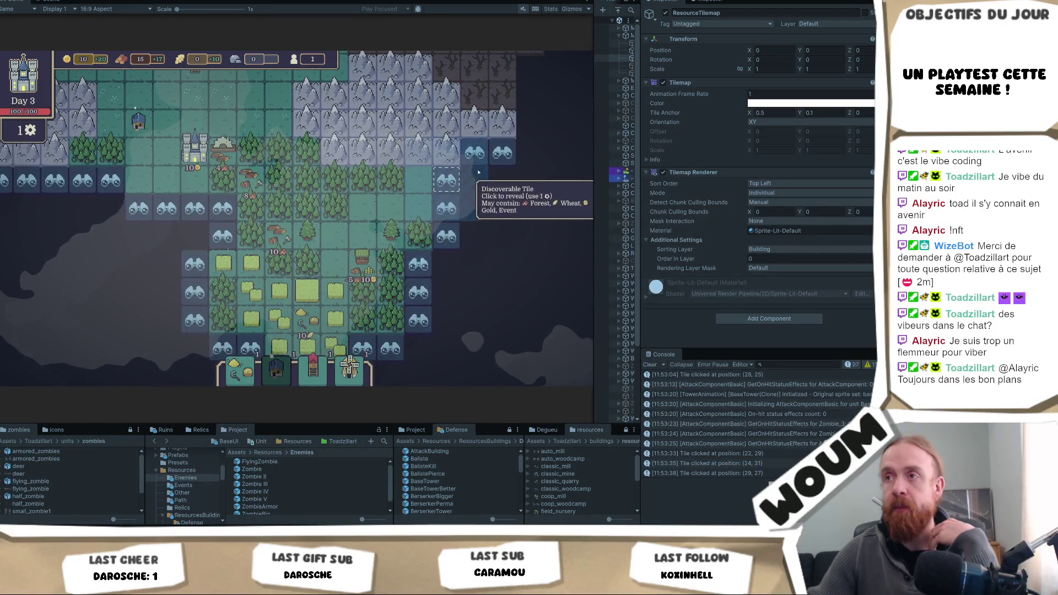
pyautogui.click(496, 229)
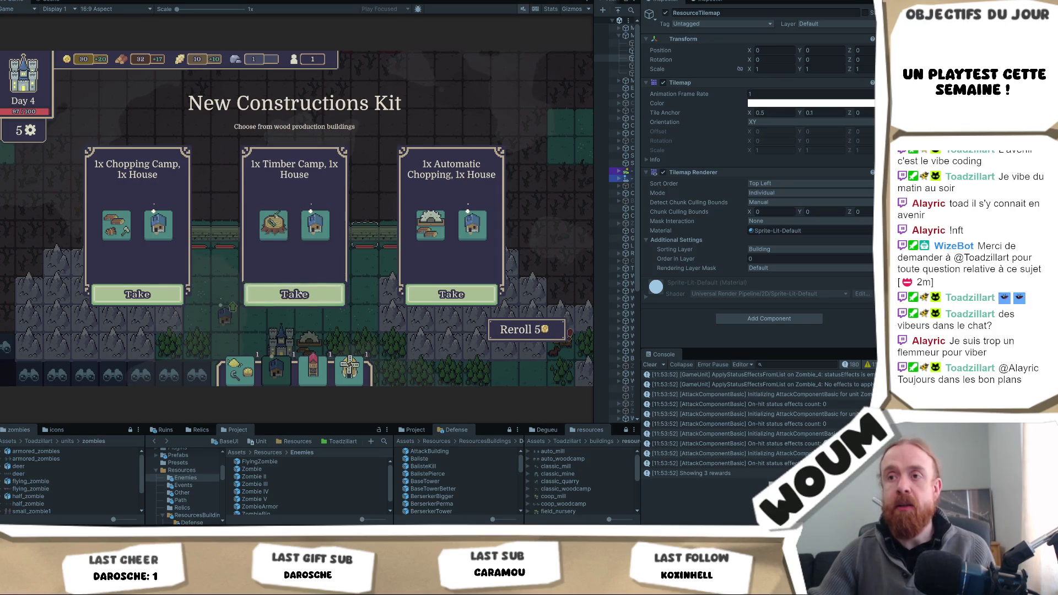
# Step: Take the Timber Camp and Gold Mine kits and place the new building on the map
pyautogui.click(294, 294)
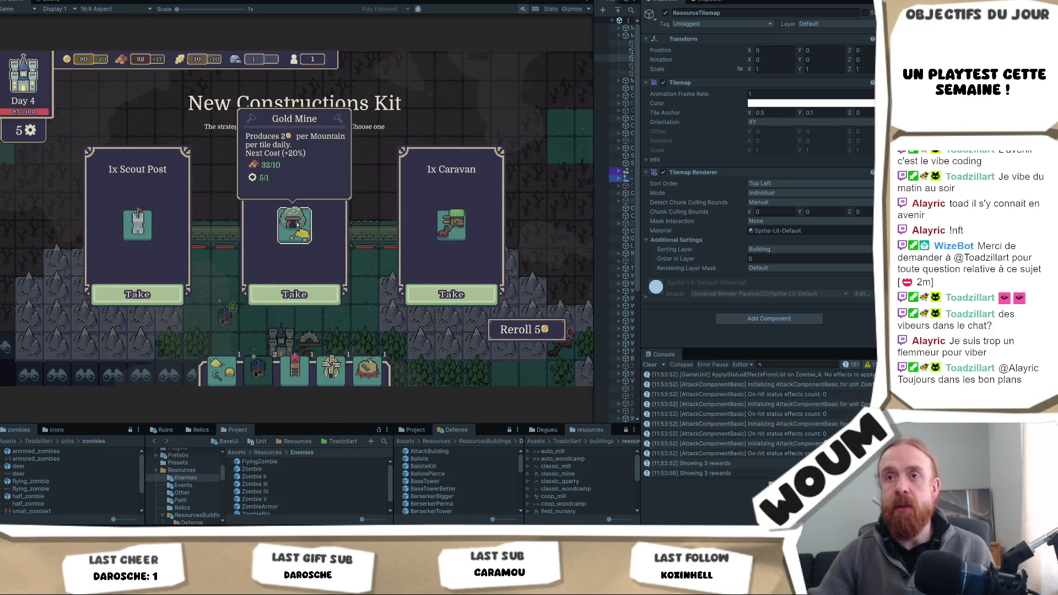
pyautogui.click(297, 295)
pyautogui.scroll(-2, 319, 262)
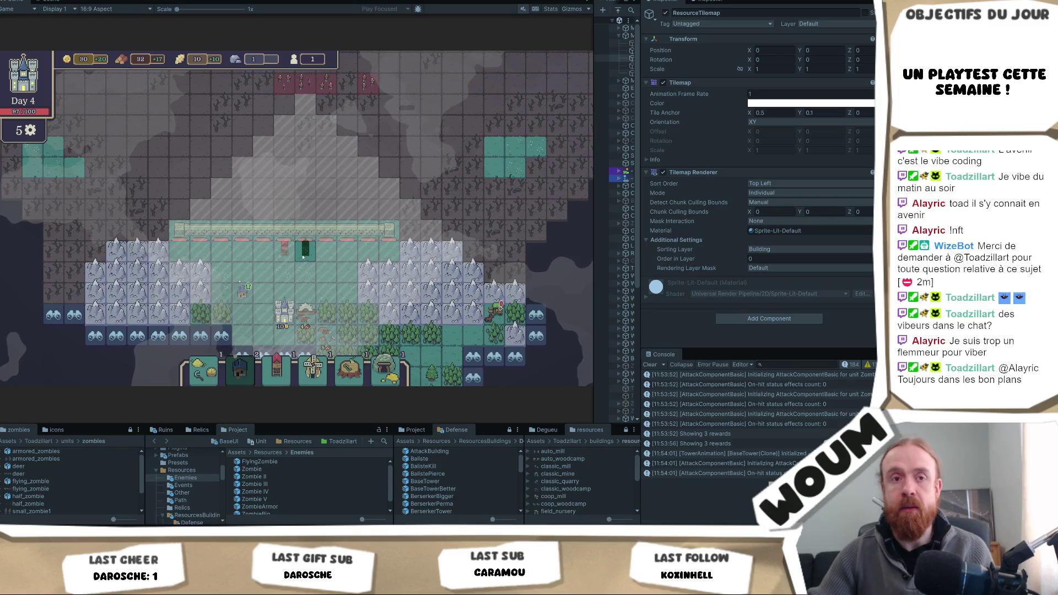
pyautogui.click(302, 256)
# Step: Open the Gypsy Caravan event on the revealed tile and bring up the relic asset files
pyautogui.scroll(2, 353, 283)
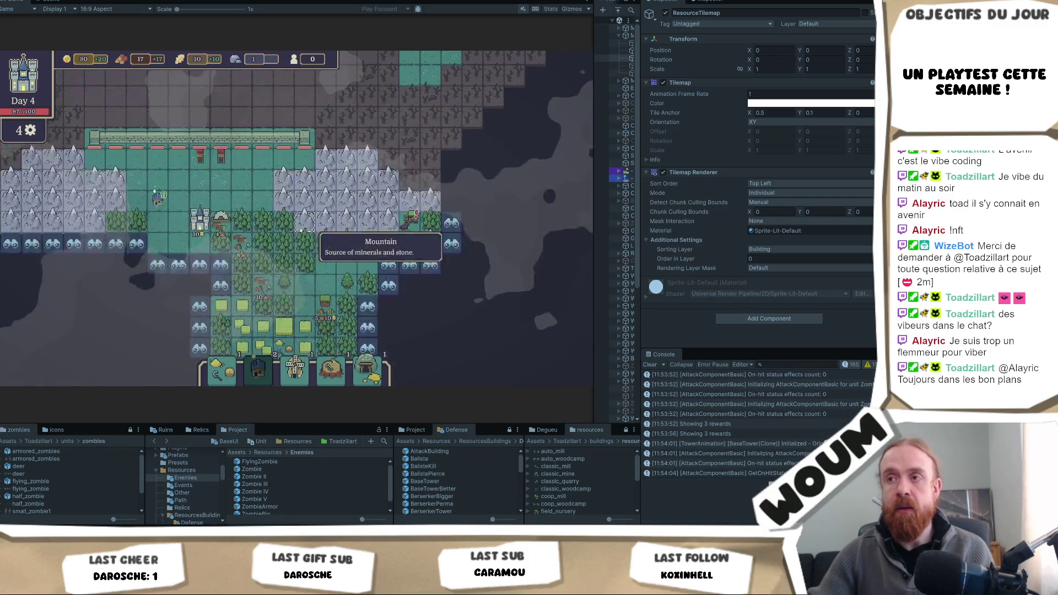
pyautogui.click(409, 222)
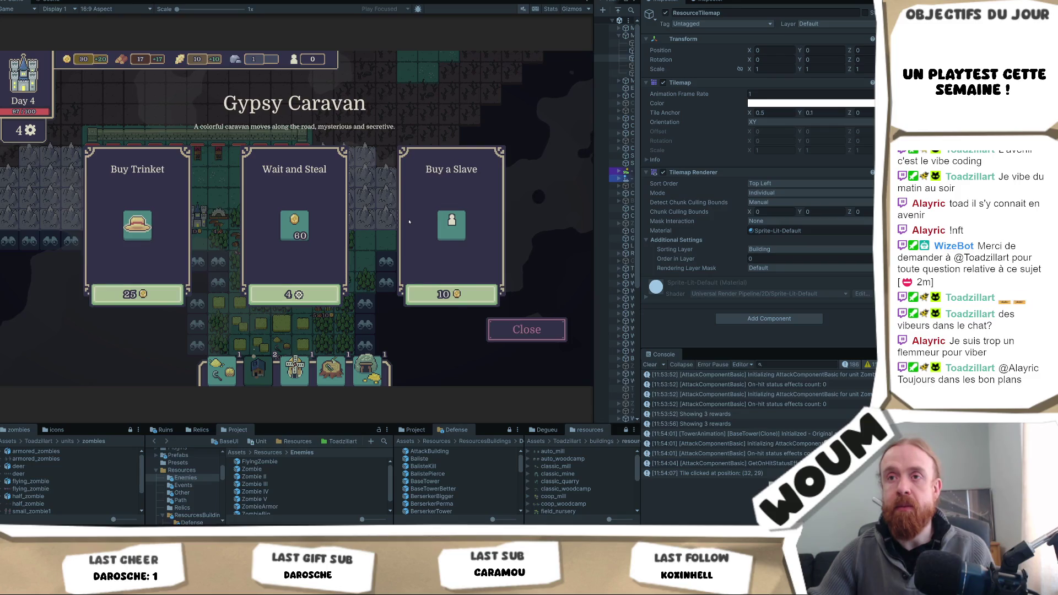
pyautogui.moveTo(138, 226)
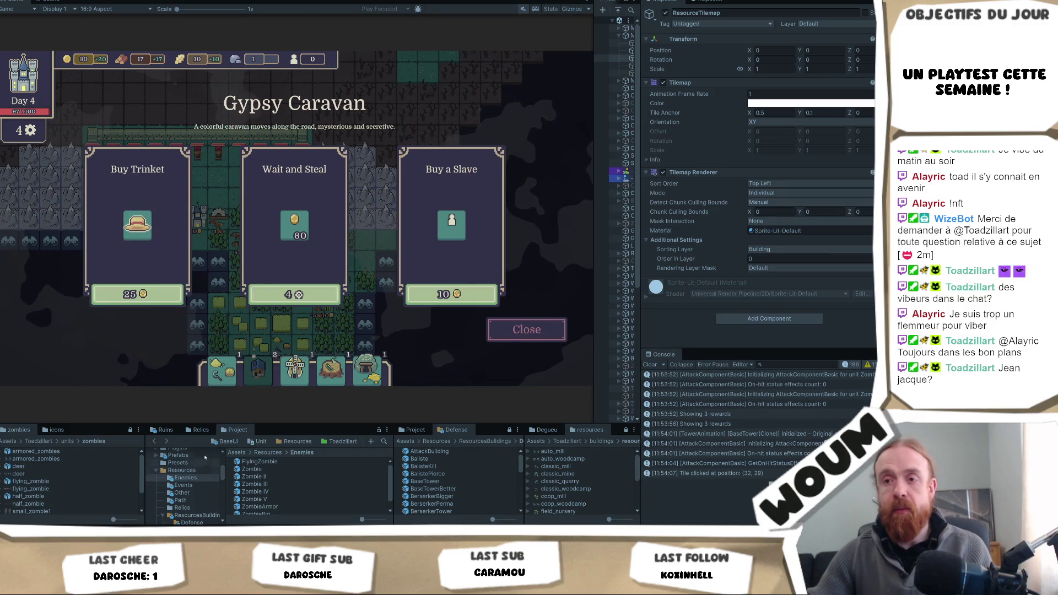
pyautogui.click(201, 429)
# Step: Find the Relic_GoldPerInactiveColon asset and change its Gold Per Colon from 2 to 5
pyautogui.moveTo(286, 423); pyautogui.dragTo(283, 339)
pyautogui.scroll(-5, 272, 471)
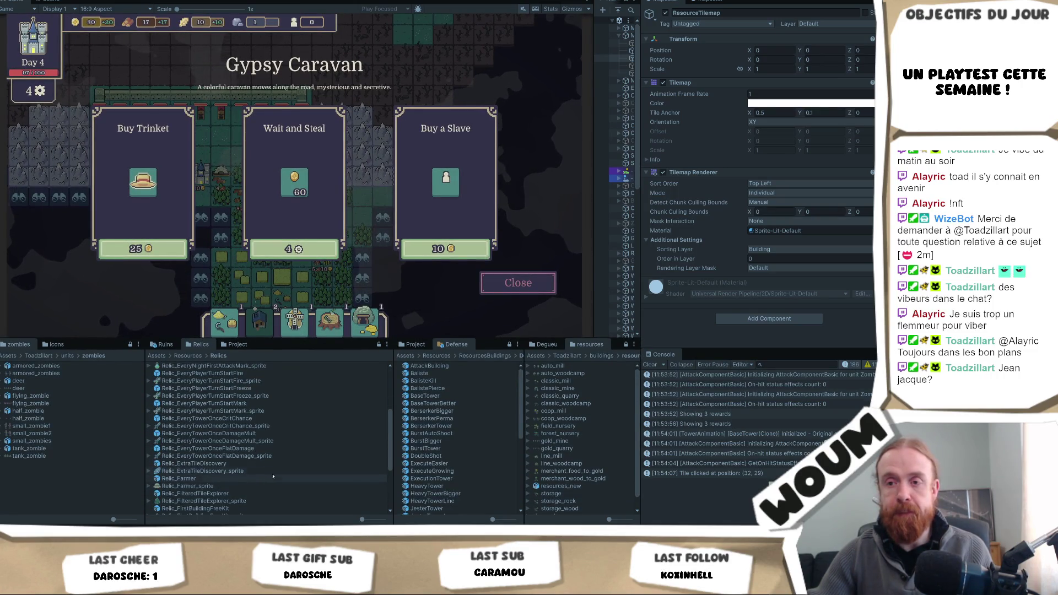
pyautogui.scroll(-2, 271, 471)
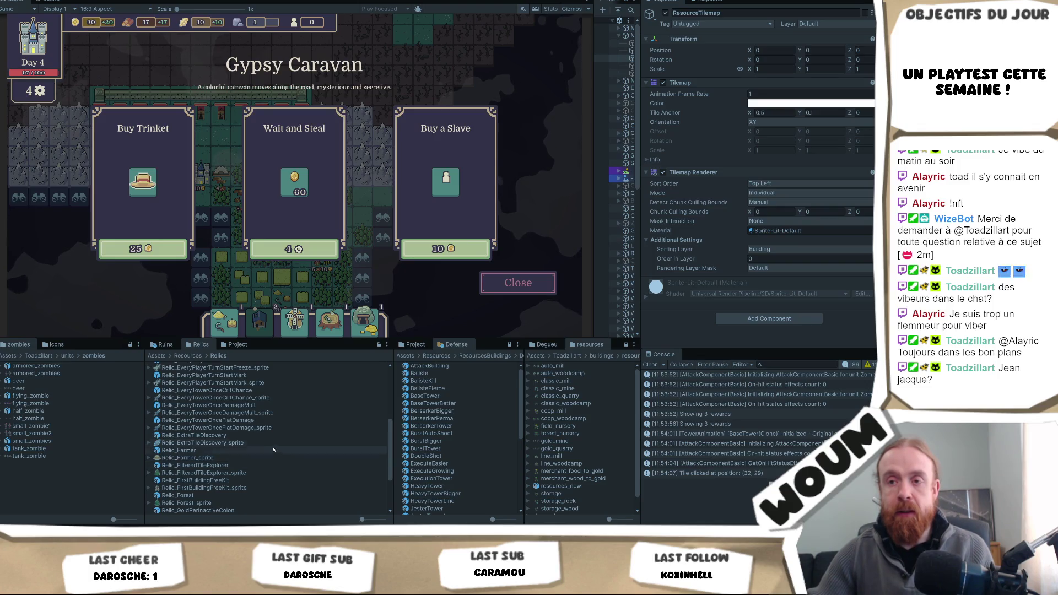
pyautogui.scroll(3, 273, 449)
pyautogui.scroll(3, 276, 445)
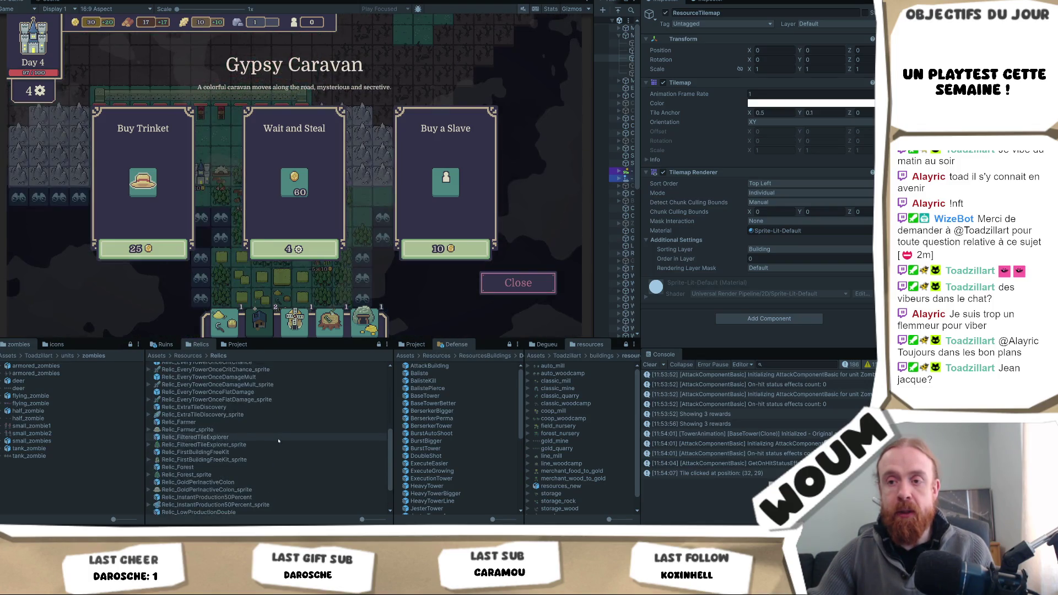
pyautogui.scroll(2, 281, 459)
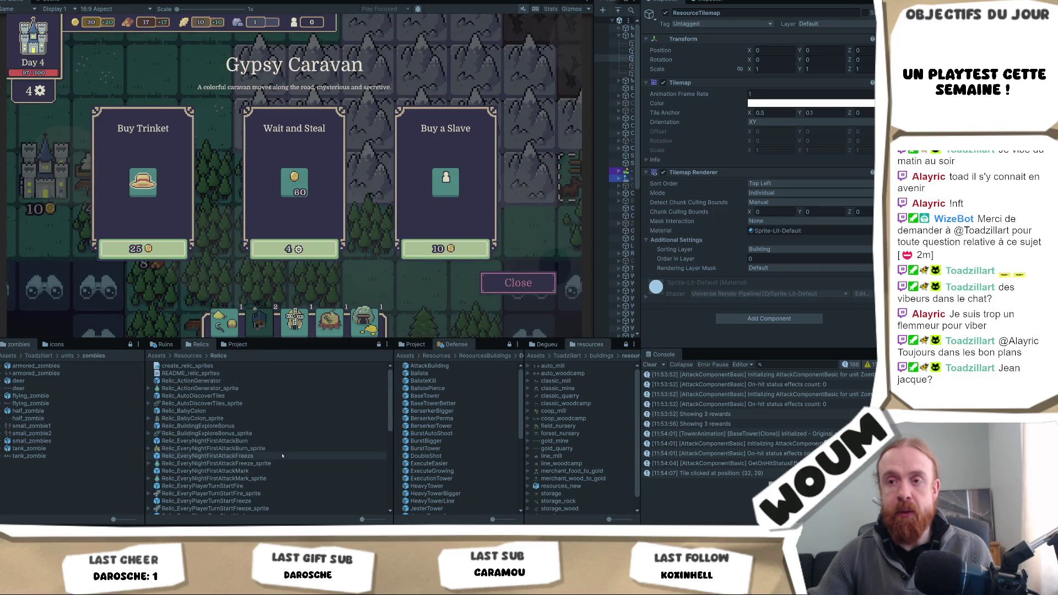
pyautogui.scroll(3, 275, 441)
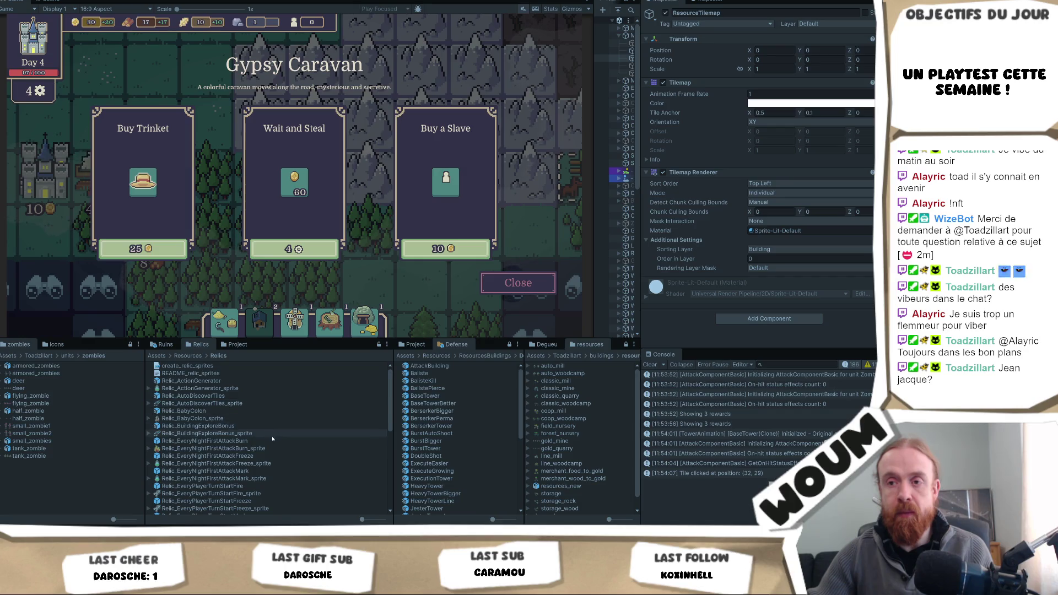
pyautogui.scroll(-5, 274, 449)
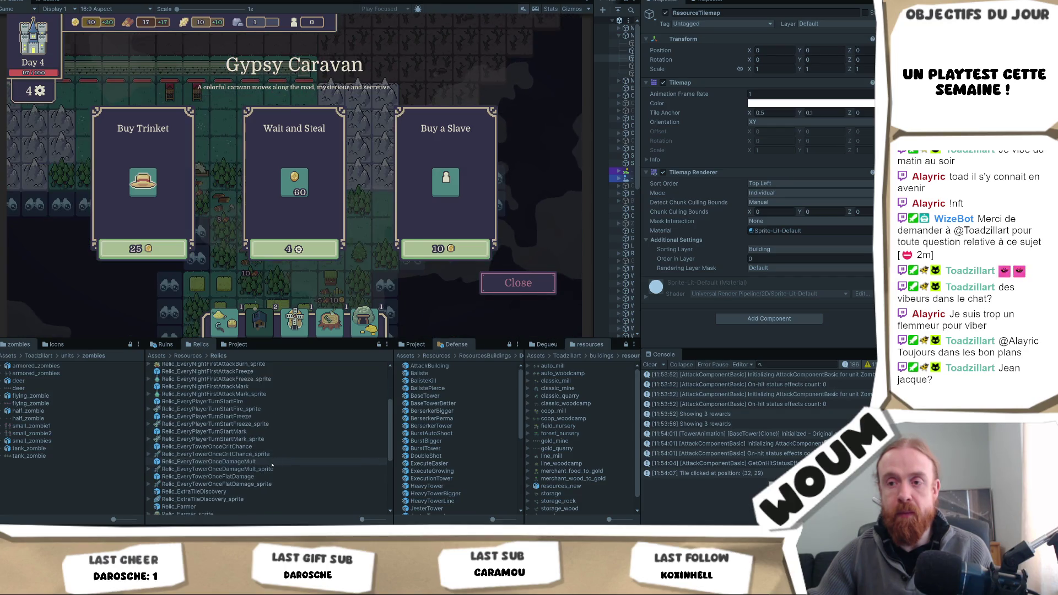
pyautogui.scroll(-6, 270, 474)
pyautogui.scroll(-4, 265, 500)
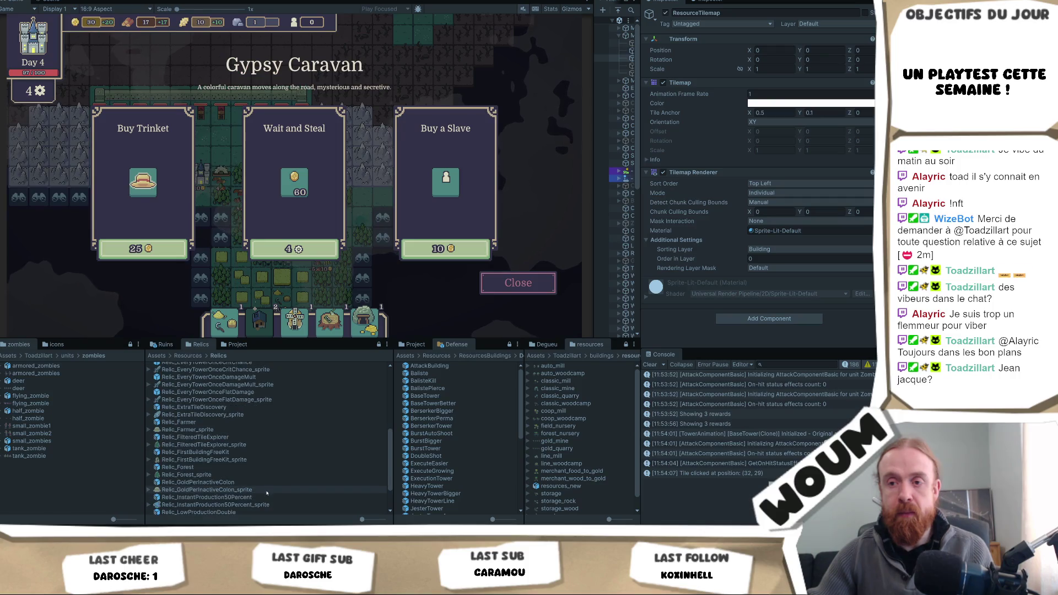
pyautogui.click(260, 454)
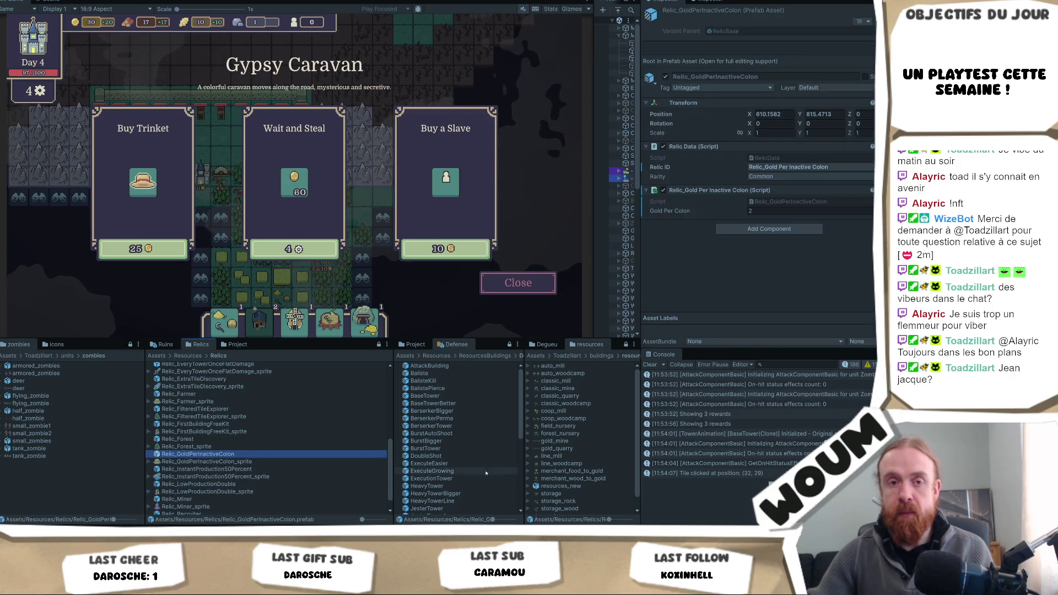
pyautogui.click(758, 211)
pyautogui.write('5')
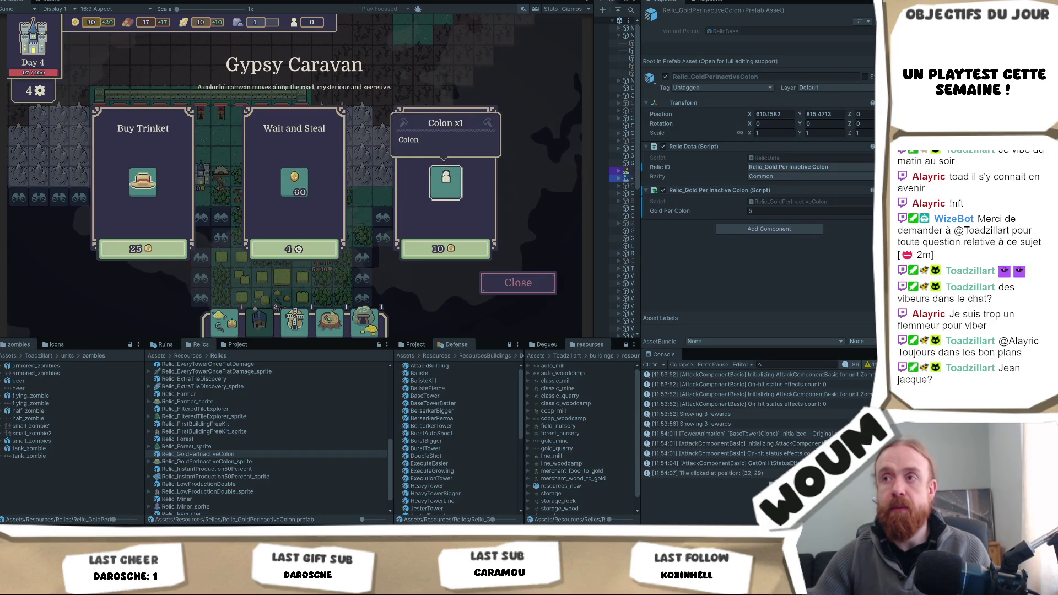
# Step: Close the Gypsy Caravan event and pan the game map to frame the base
pyautogui.click(518, 283)
pyautogui.moveTo(225, 141); pyautogui.dragTo(333, 178)
pyautogui.press('d')
pyautogui.press('s')
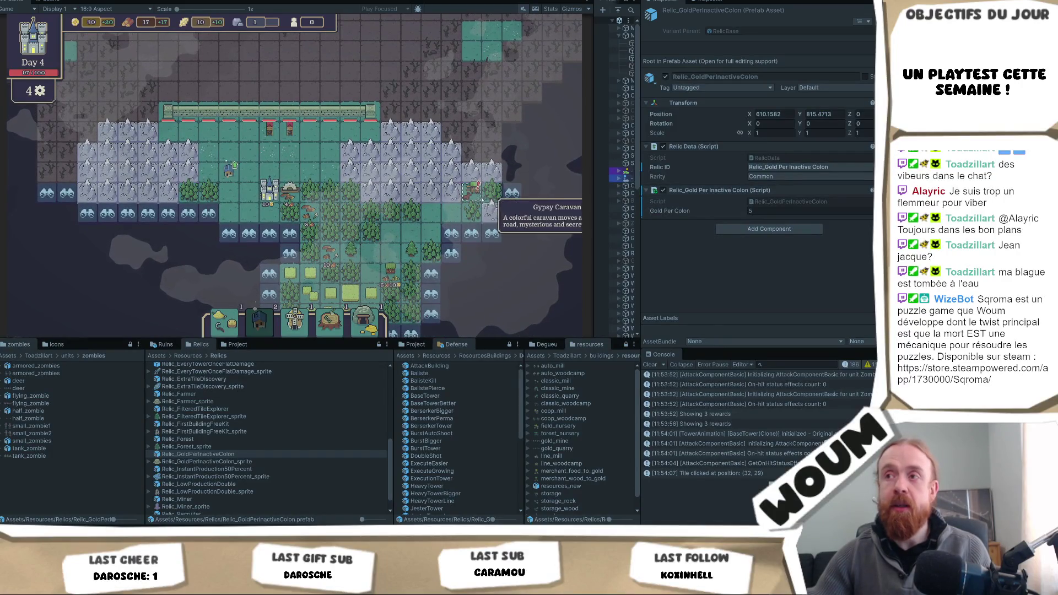
pyautogui.press('w')
pyautogui.press('a')
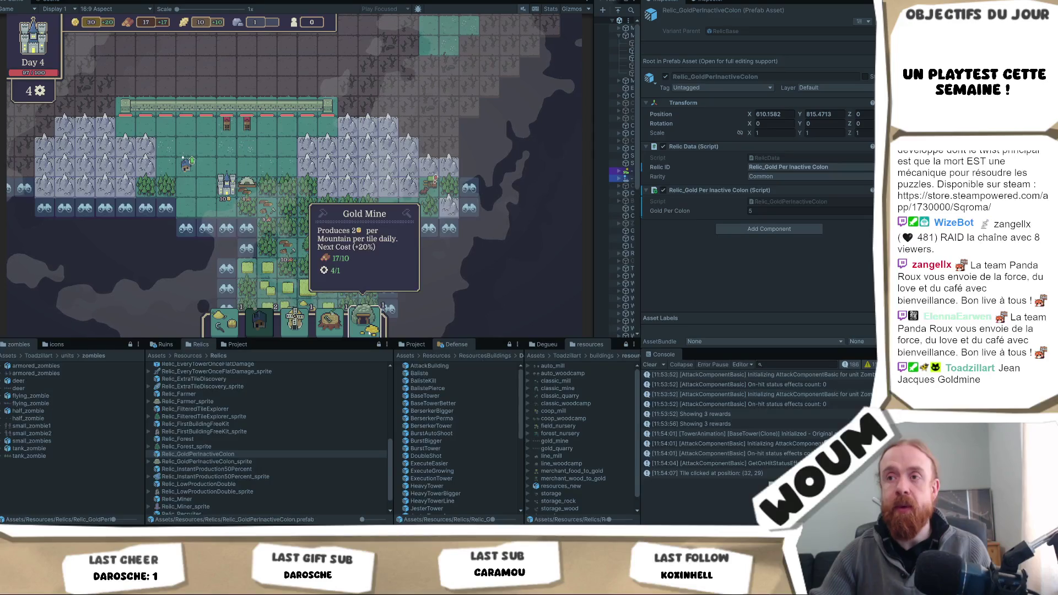
# Step: Reveal a discoverable tile, build the Gold Mine on the forest tile, and survey the map with WASD
pyautogui.click(469, 191)
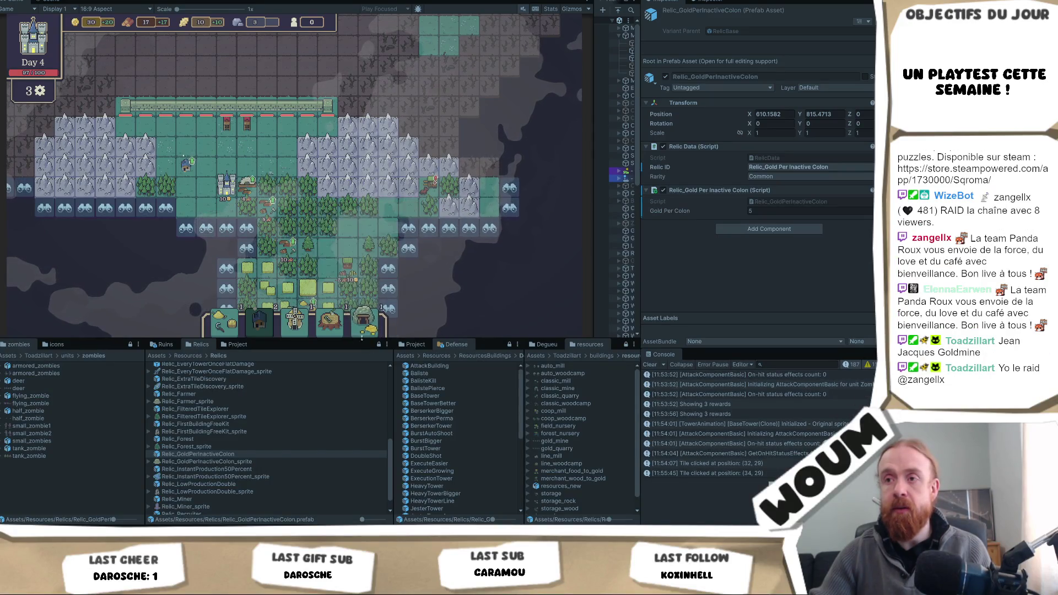
pyautogui.click(451, 187)
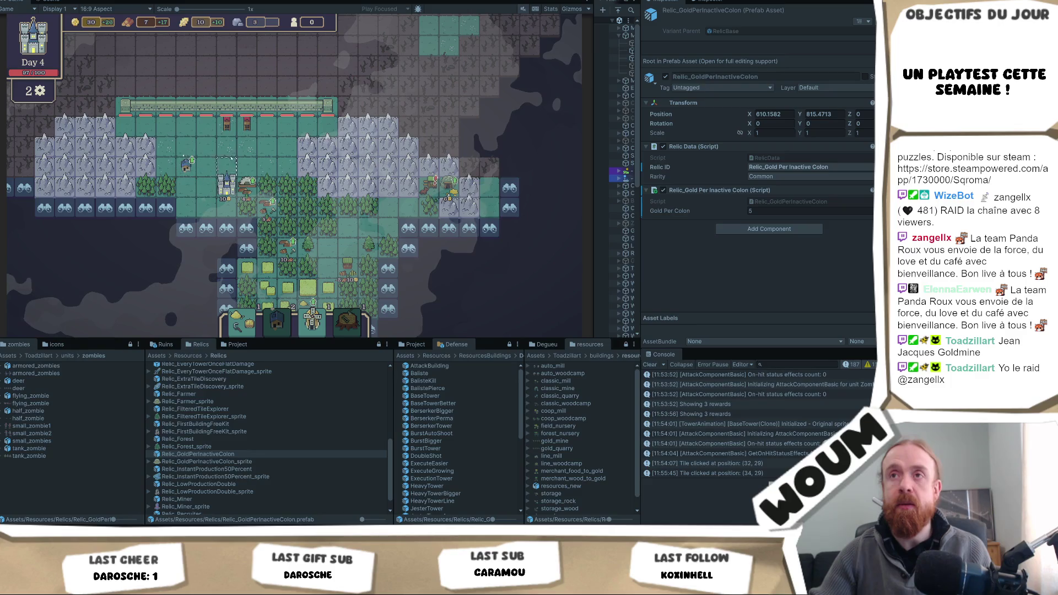
pyautogui.press('w')
pyautogui.press('a')
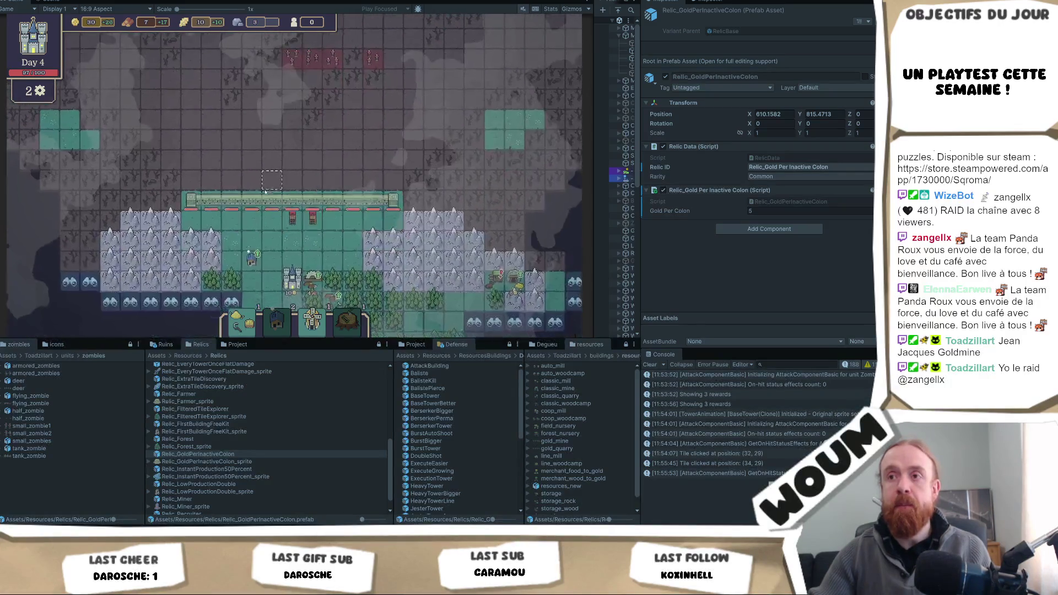
pyautogui.press('s')
pyautogui.press('d')
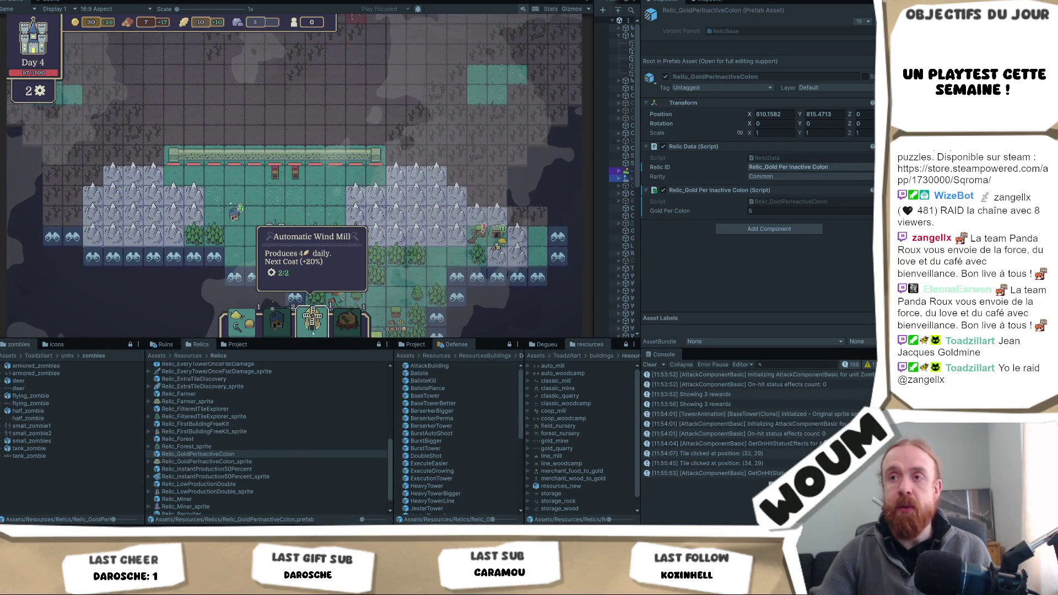
pyautogui.press('s')
pyautogui.press('d')
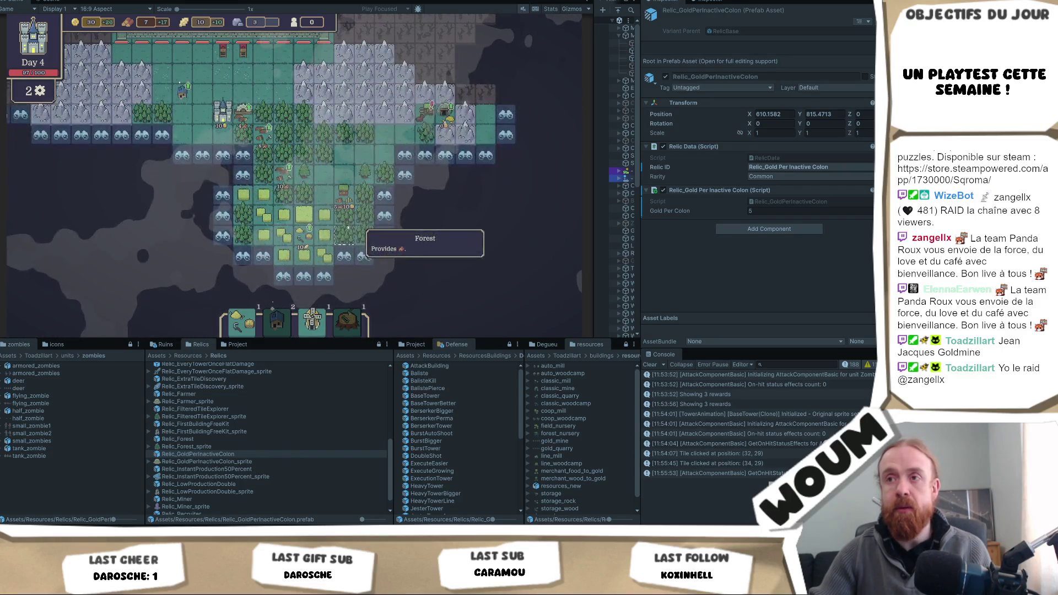
pyautogui.press('w')
pyautogui.press('a')
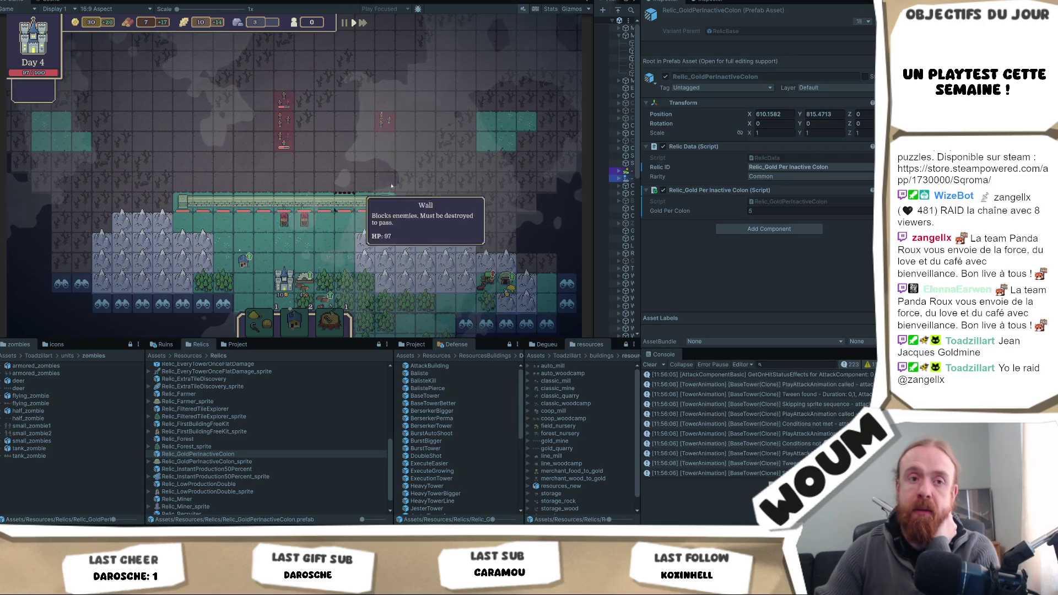
# Step: Take the 2x Burst Tower kit from the Day 5 New Constructions Kit
pyautogui.scroll(1, 393, 184)
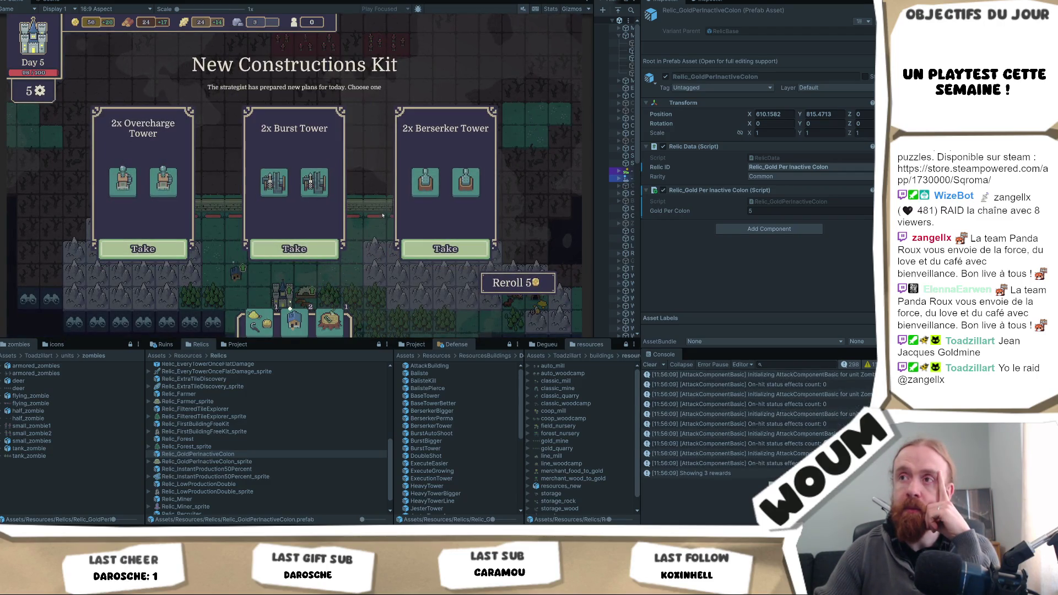
pyautogui.moveTo(169, 178)
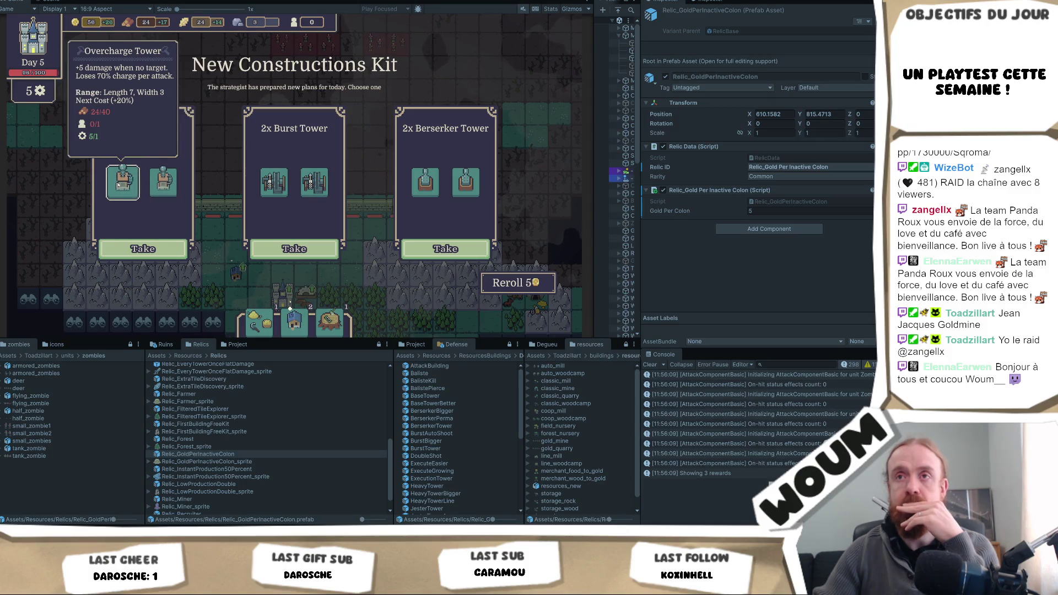
pyautogui.moveTo(309, 191)
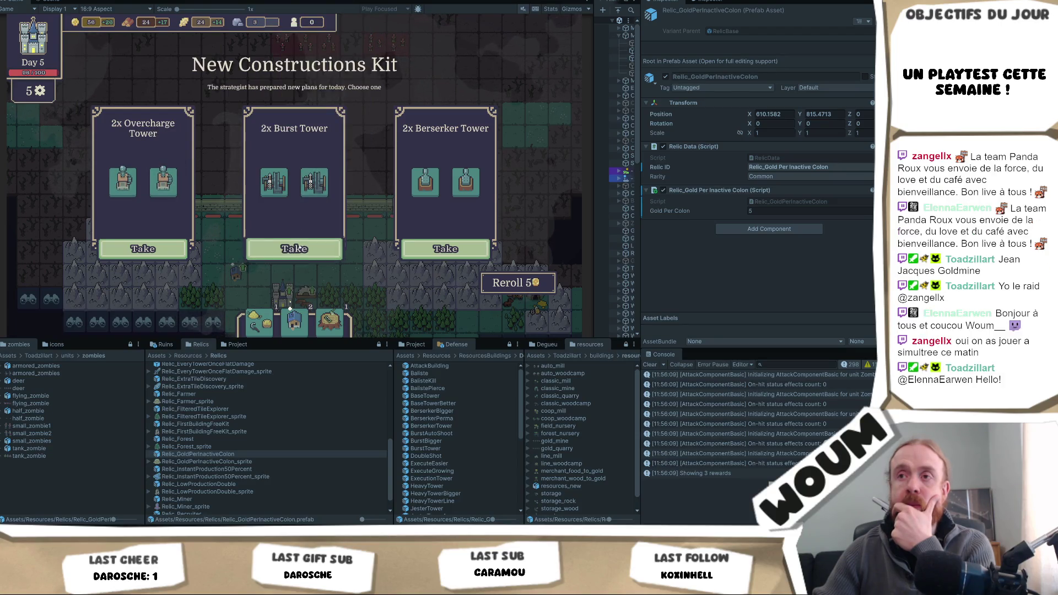
pyautogui.click(294, 249)
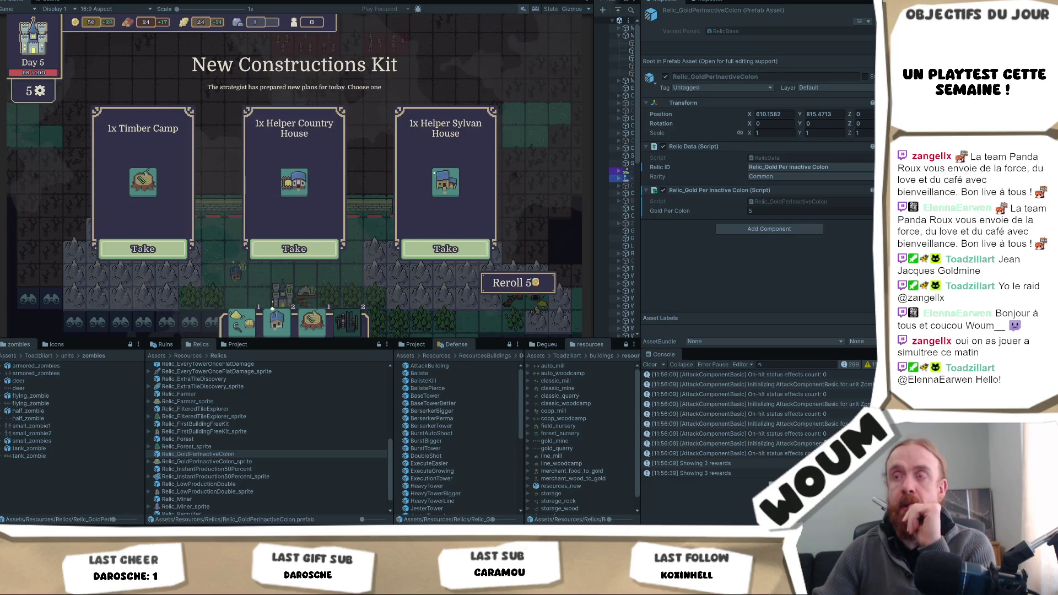
# Step: Reroll the next offer into Forest & Field Camp, Cooperative Woodcamp and Country House
pyautogui.moveTo(443, 173)
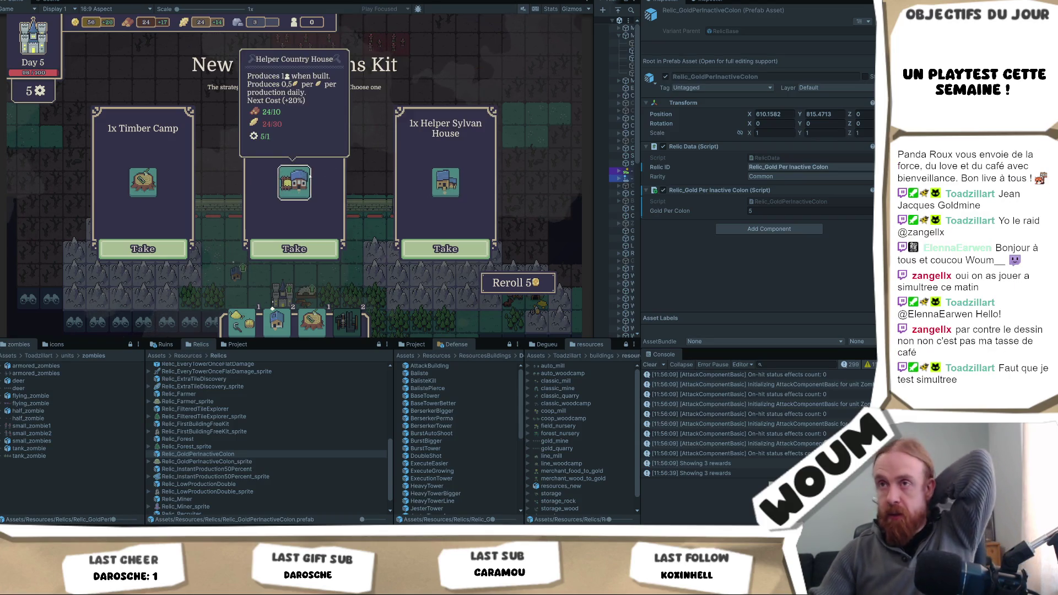
pyautogui.moveTo(439, 191)
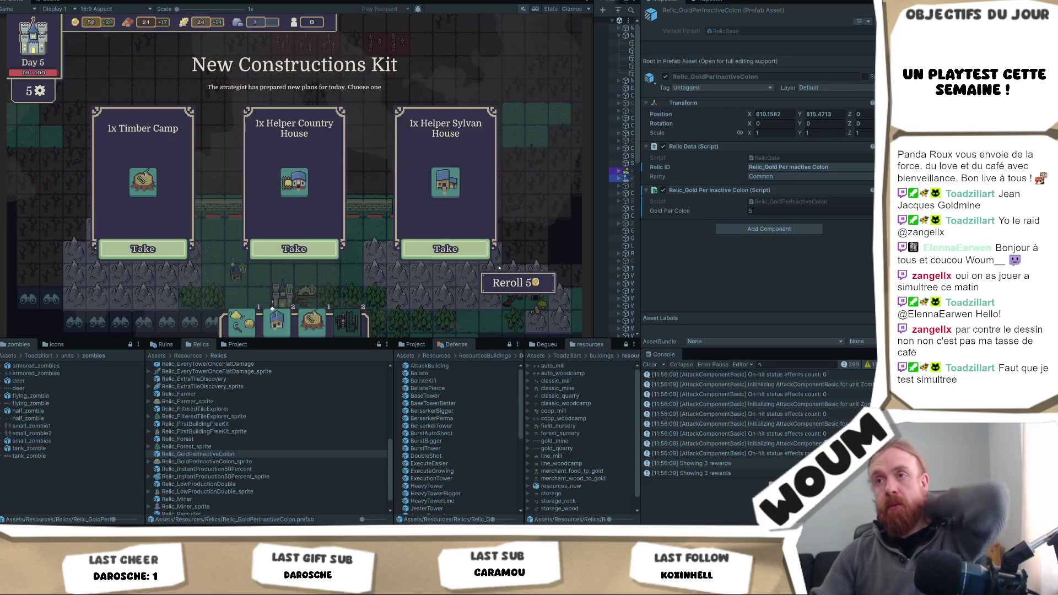
pyautogui.click(515, 283)
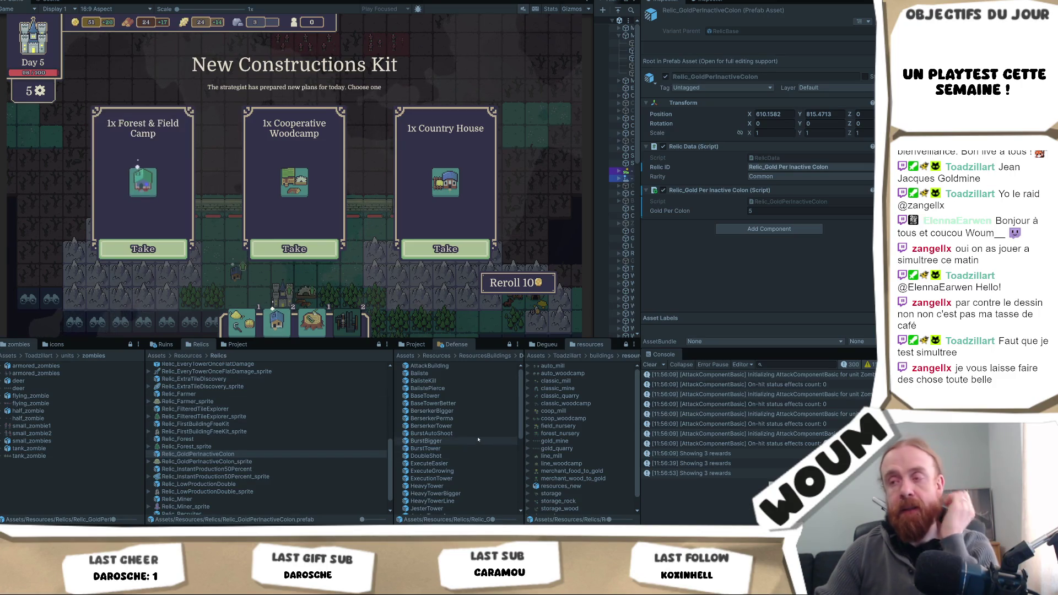
# Step: Enlarge the Project panel and go to the ResourcesBuildings folder
pyautogui.scroll(-4, 478, 439)
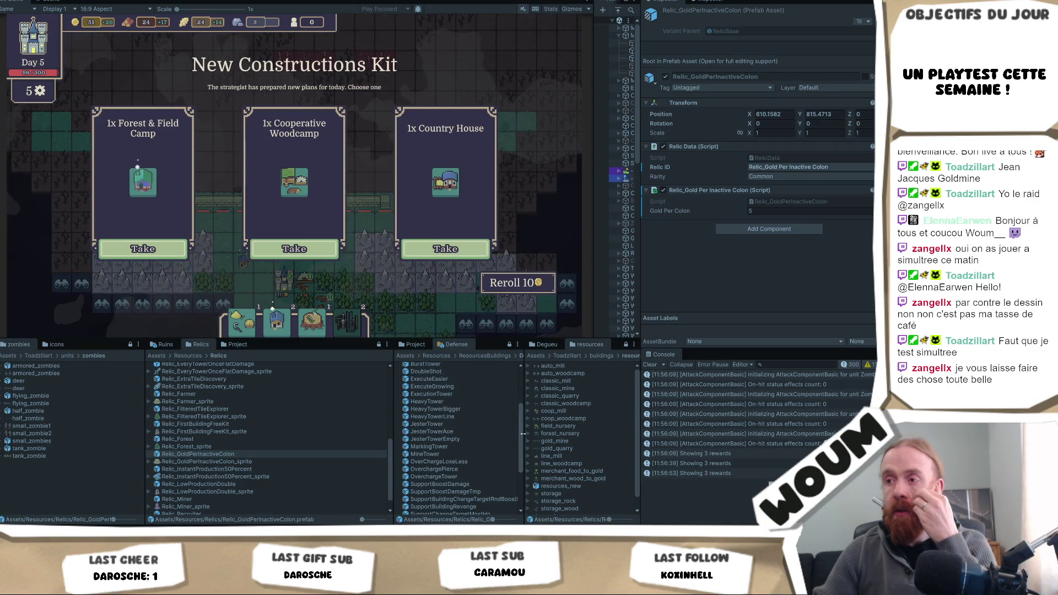
pyautogui.moveTo(519, 434); pyautogui.dragTo(519, 359)
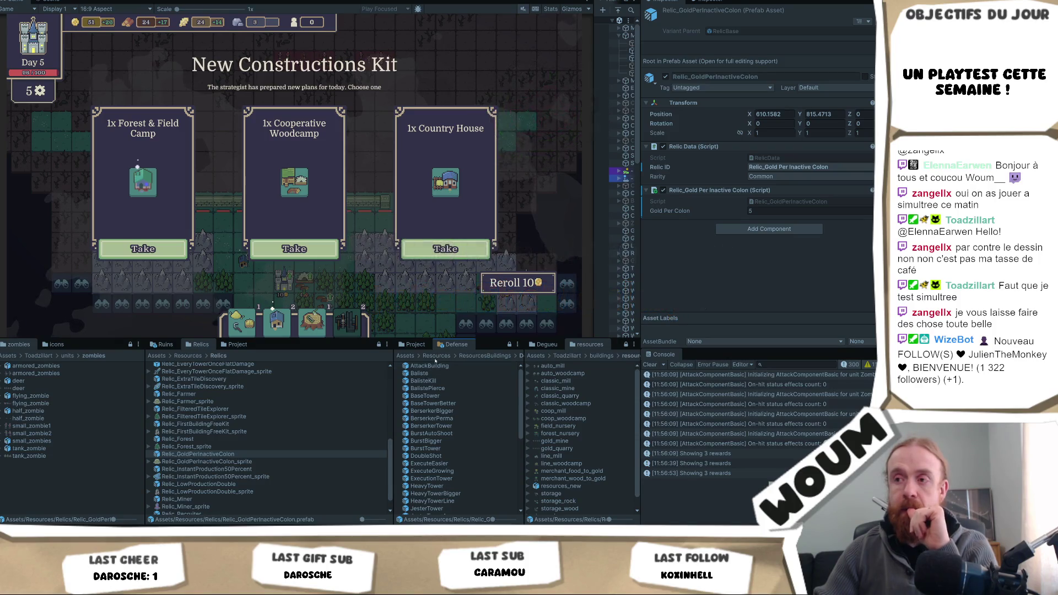
pyautogui.click(490, 356)
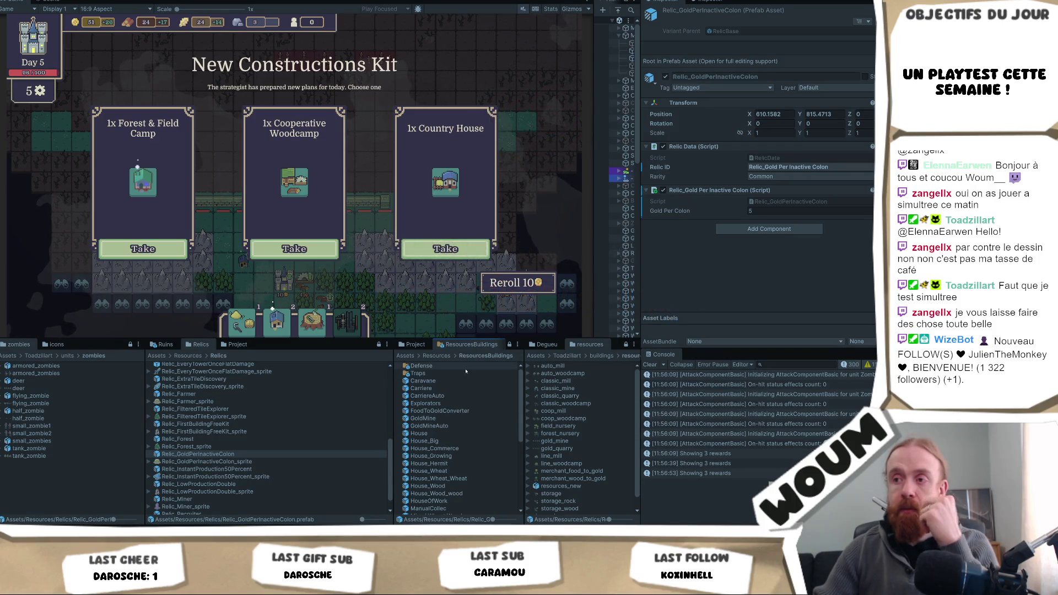
# Step: Scroll through the building prefabs and select the Mixed Wheat Wood prefab
pyautogui.scroll(-5, 460, 444)
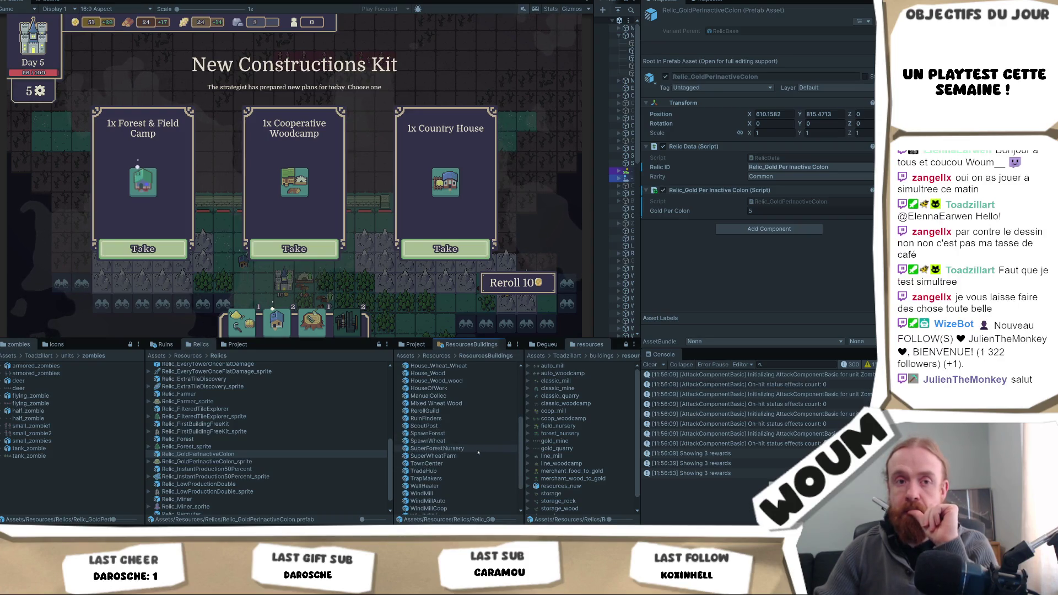
pyautogui.scroll(-1, 477, 446)
pyautogui.scroll(1, 477, 429)
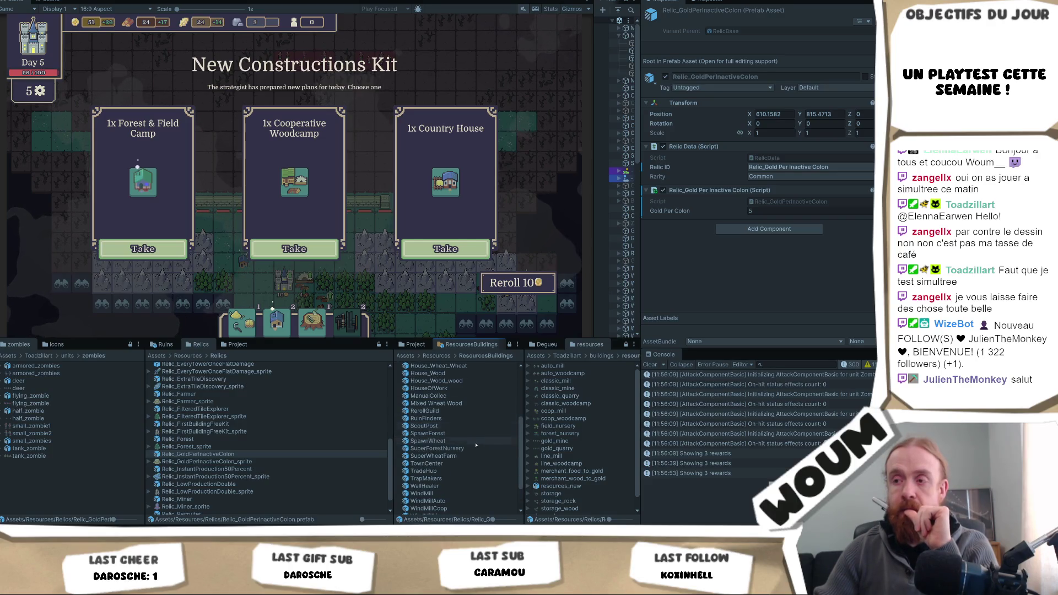
pyautogui.scroll(-2, 472, 460)
pyautogui.scroll(3, 471, 464)
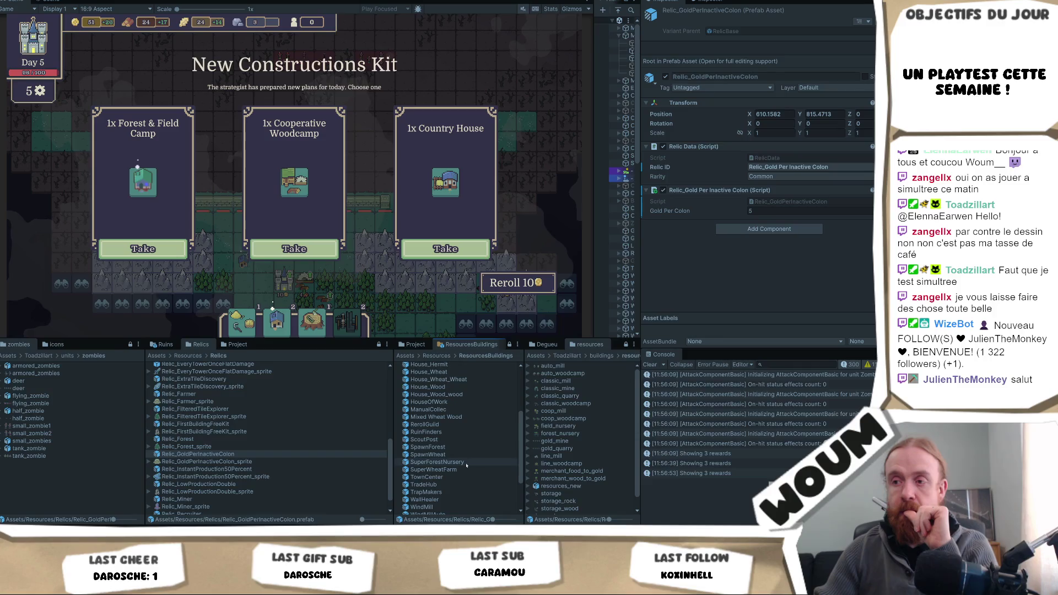
pyautogui.scroll(2, 468, 432)
pyautogui.scroll(-4, 468, 432)
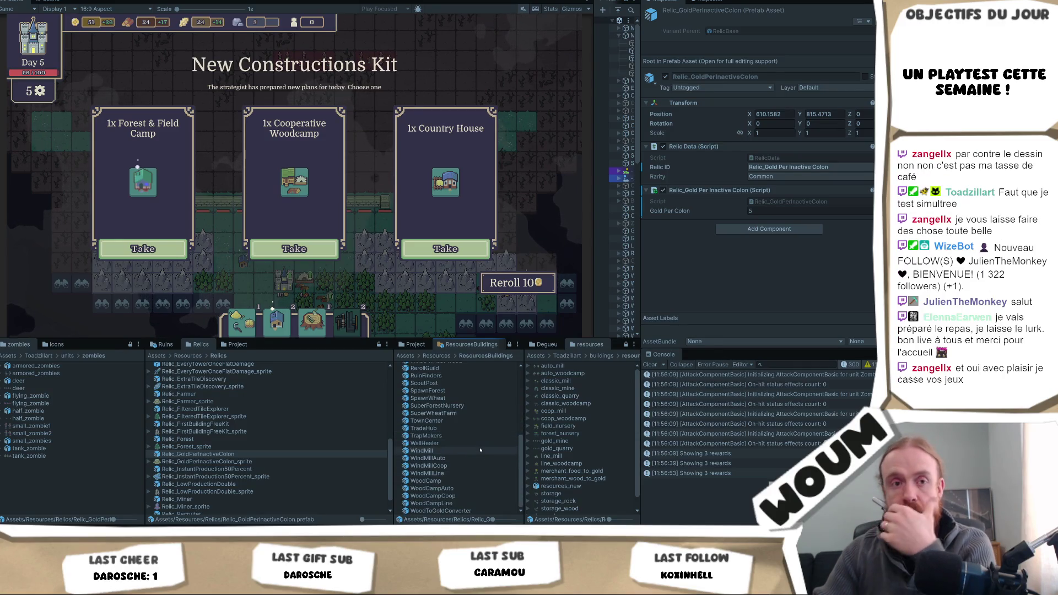
pyautogui.scroll(3, 480, 439)
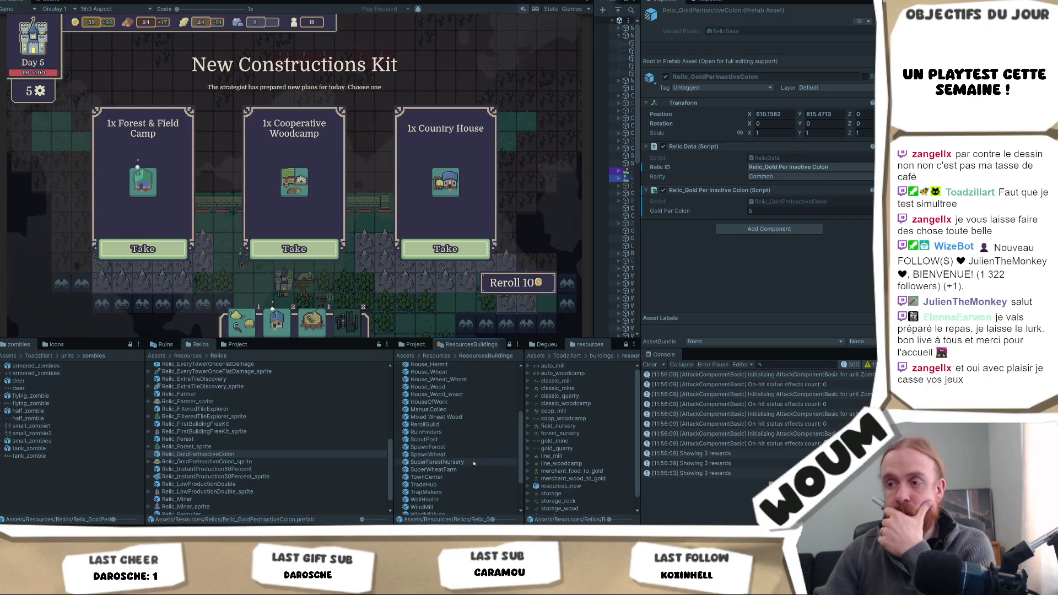
pyautogui.scroll(2, 475, 452)
pyautogui.scroll(2, 481, 434)
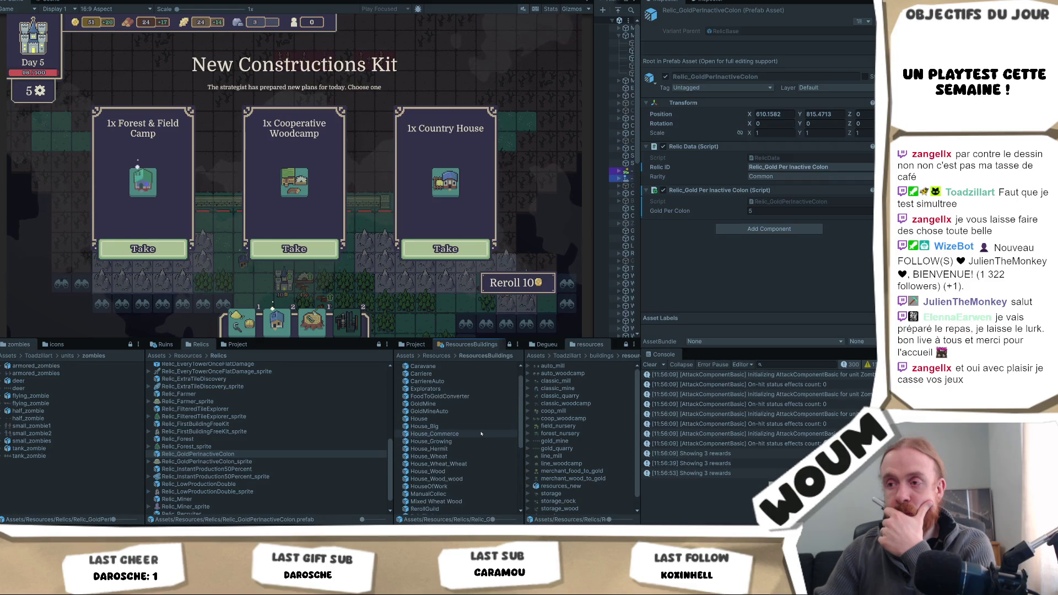
pyautogui.scroll(1, 481, 433)
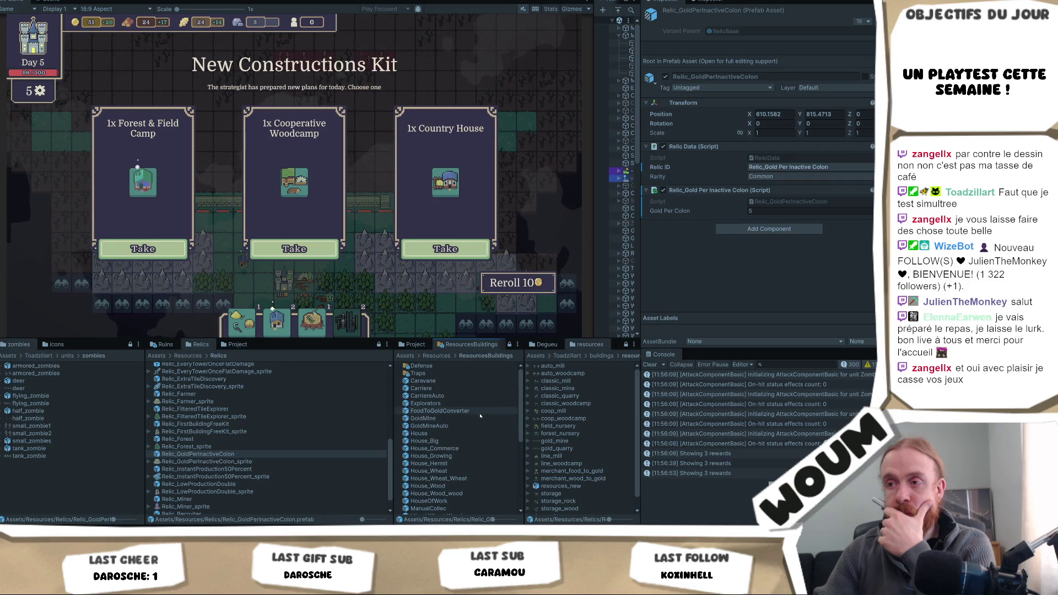
pyautogui.scroll(-3, 517, 420)
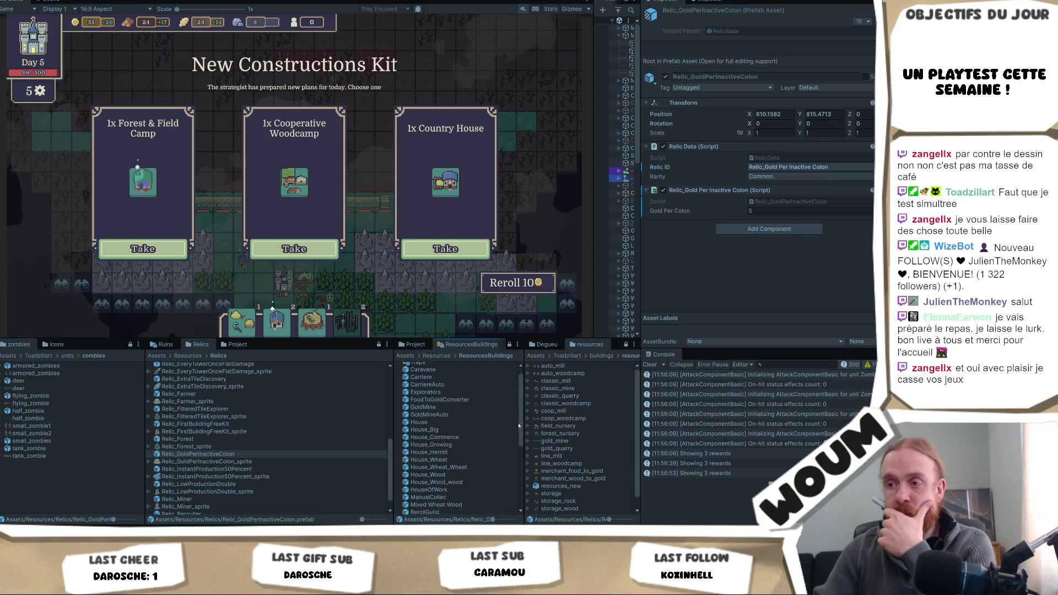
pyautogui.scroll(-1, 516, 443)
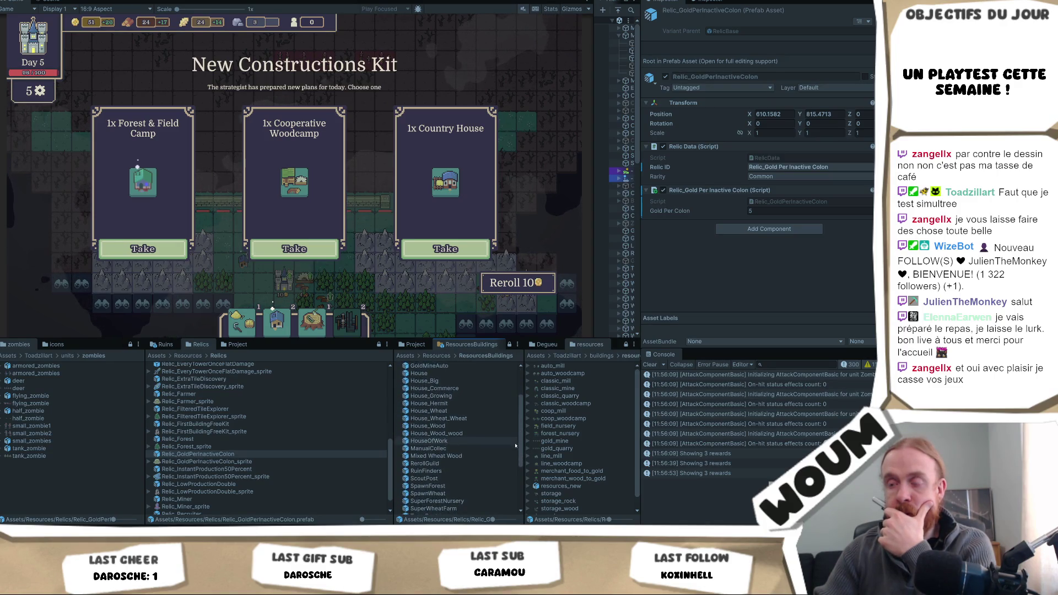
pyautogui.click(435, 452)
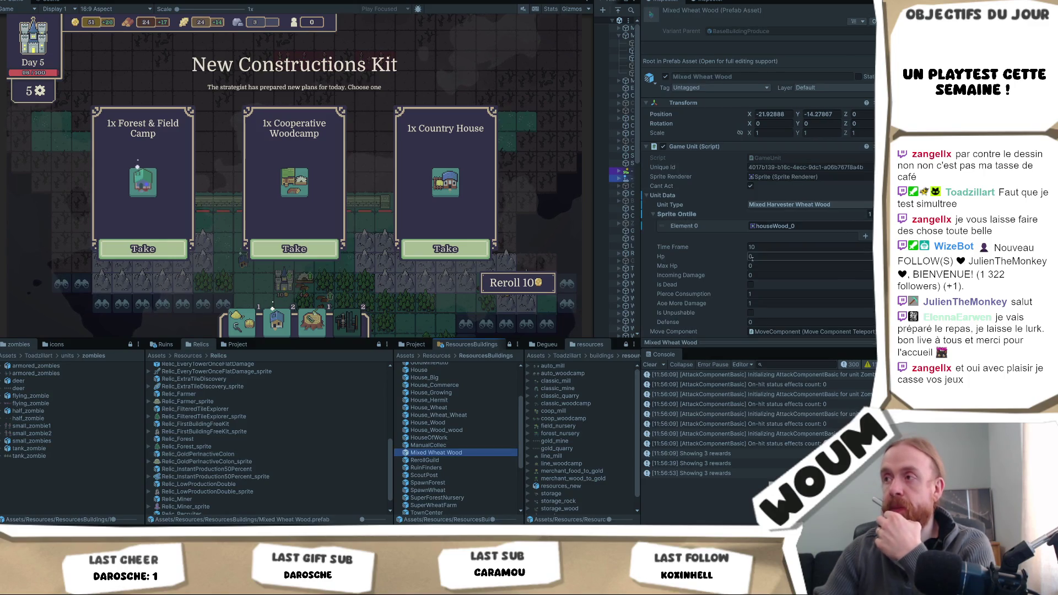
# Step: Ping Mixed Wheat Wood's houseWood_0 sprite in Degueu and inspect the lumber_camp_share texture
pyautogui.click(788, 226)
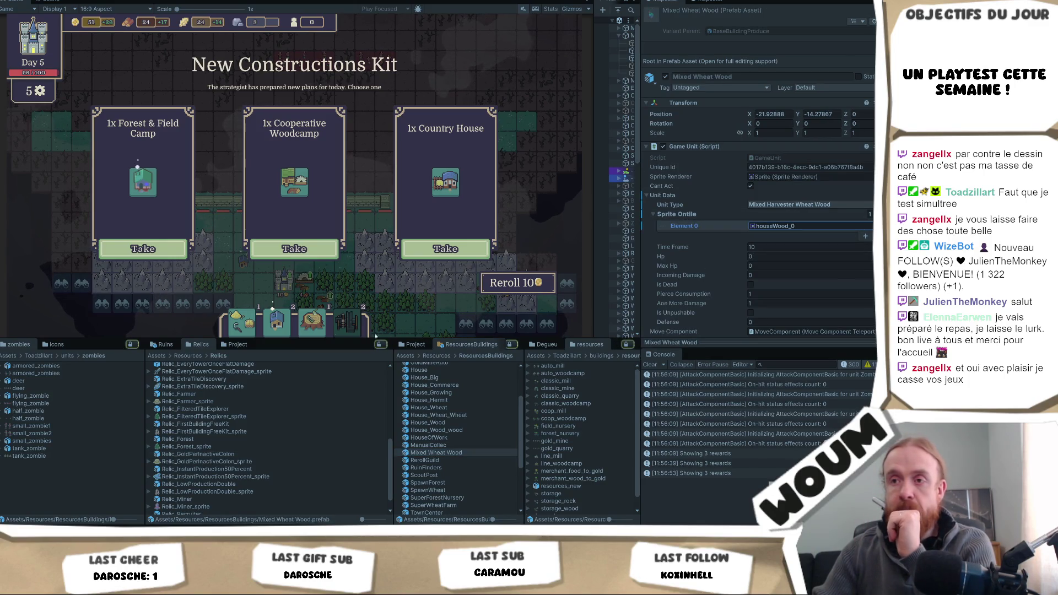
pyautogui.click(232, 343)
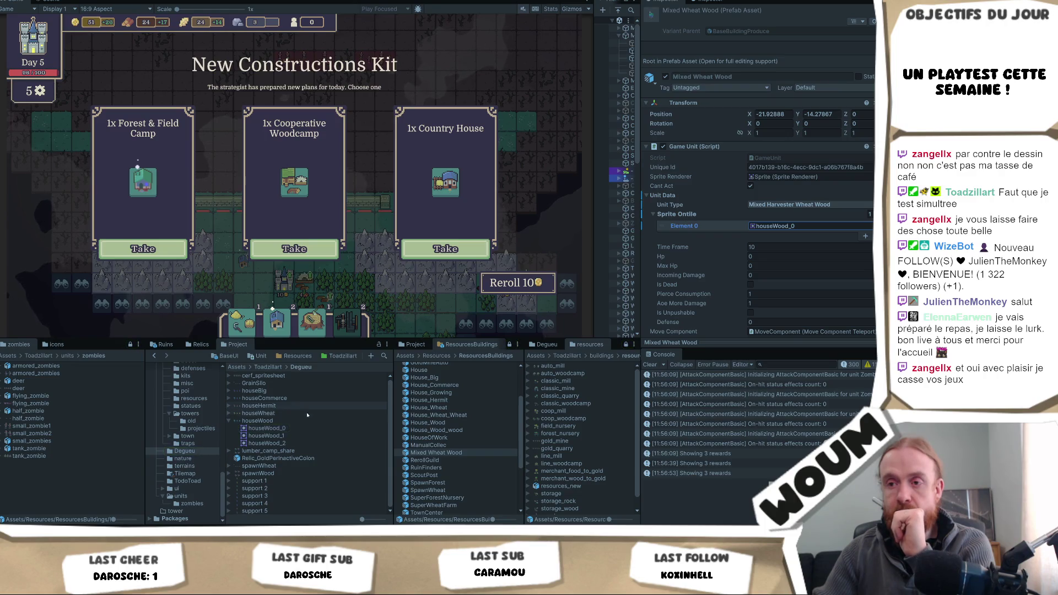
pyautogui.click(230, 451)
pyautogui.click(276, 458)
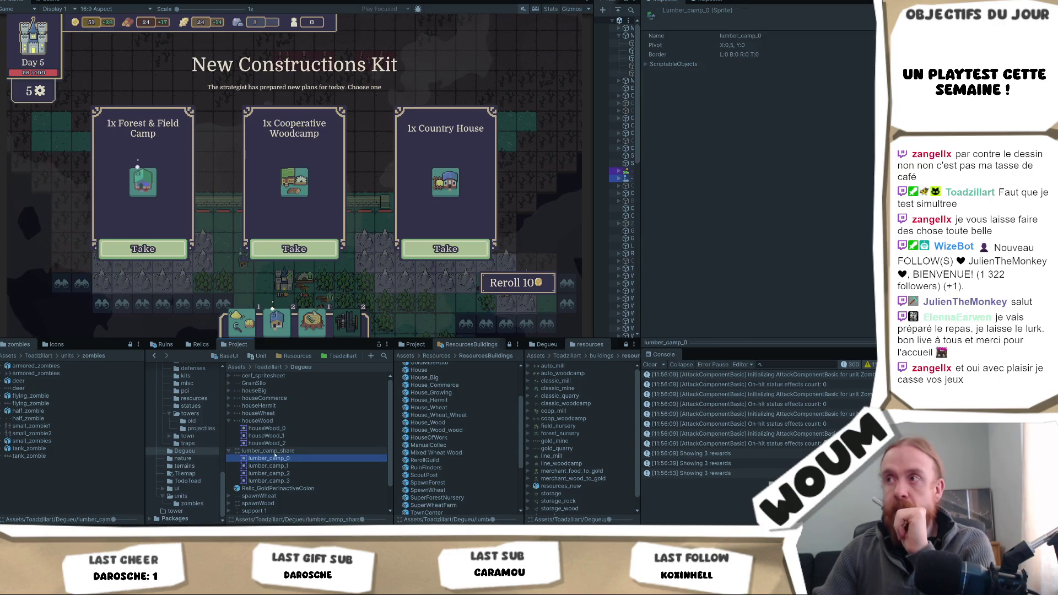
pyautogui.click(275, 453)
pyautogui.click(836, 103)
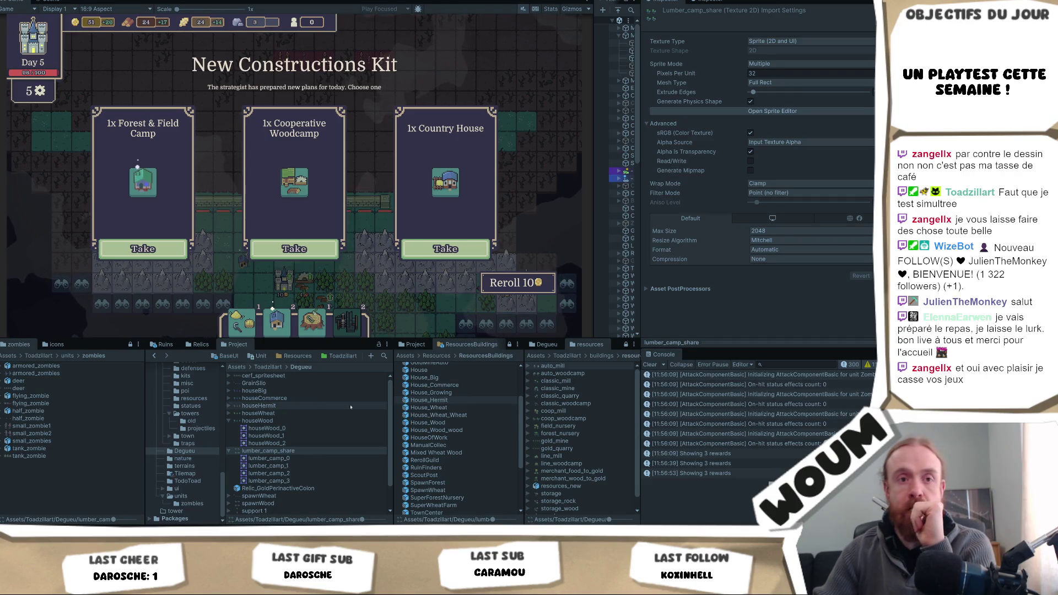
pyautogui.scroll(-2, 327, 442)
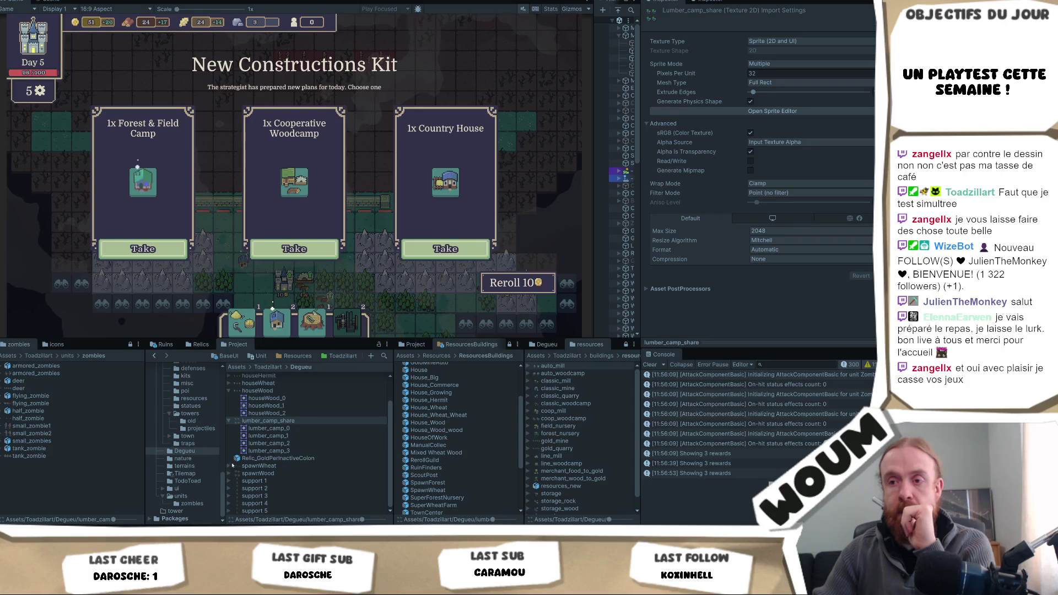
# Step: Inspect the spawnWood sheet in the Sprite Editor, then locate houseWood_0 again from the prefab
pyautogui.click(229, 474)
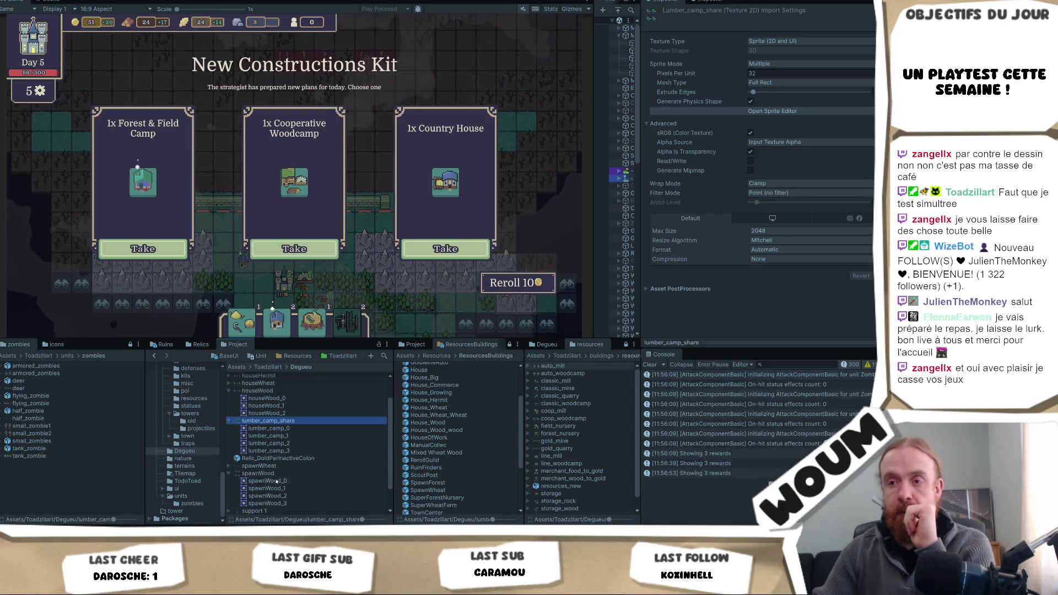
pyautogui.click(283, 474)
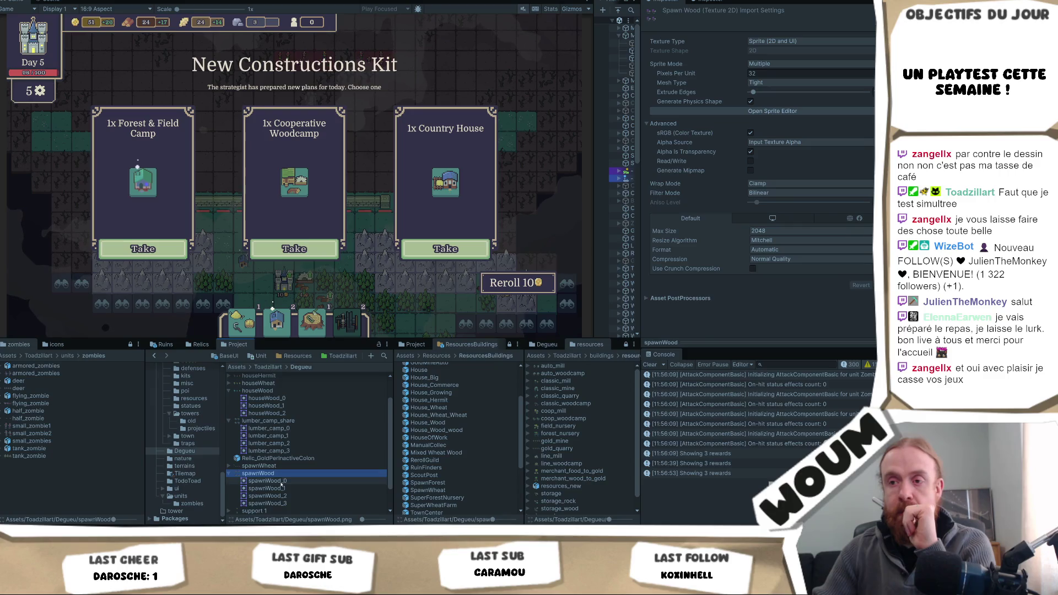
pyautogui.click(795, 111)
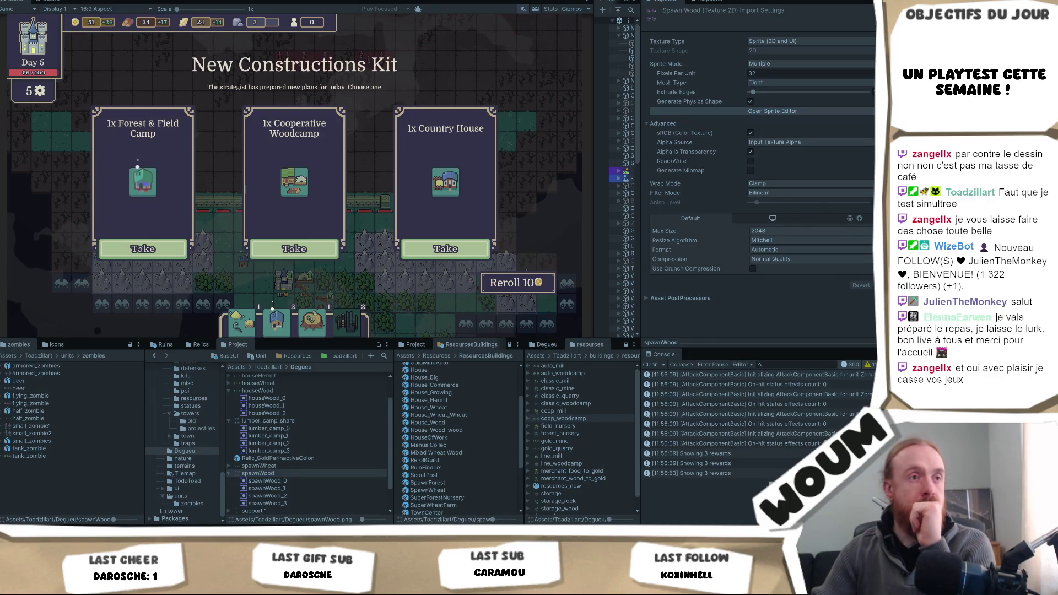
pyautogui.scroll(3, 344, 428)
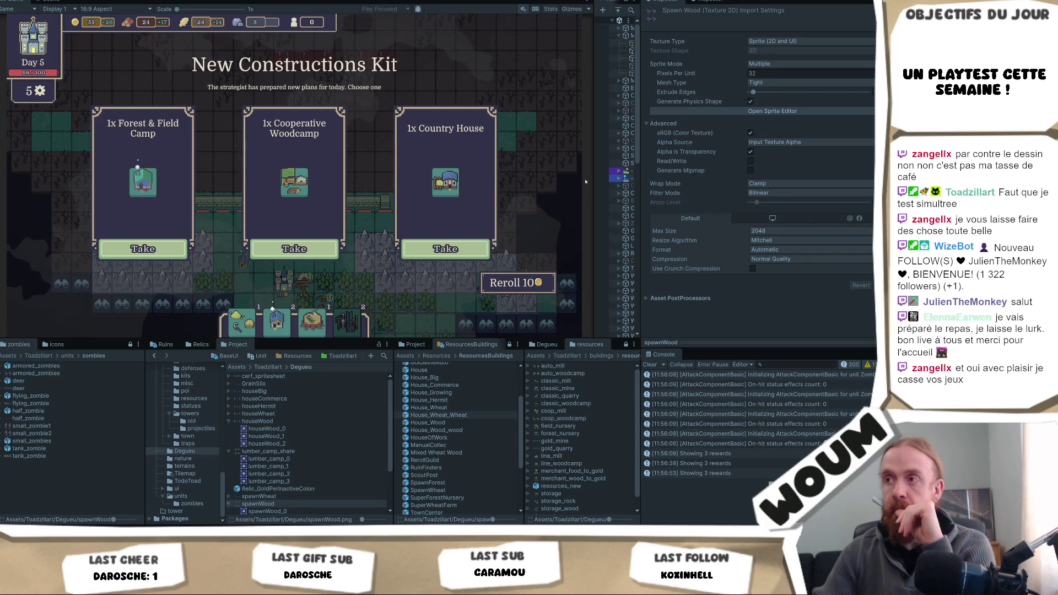
pyautogui.click(444, 454)
pyautogui.click(774, 226)
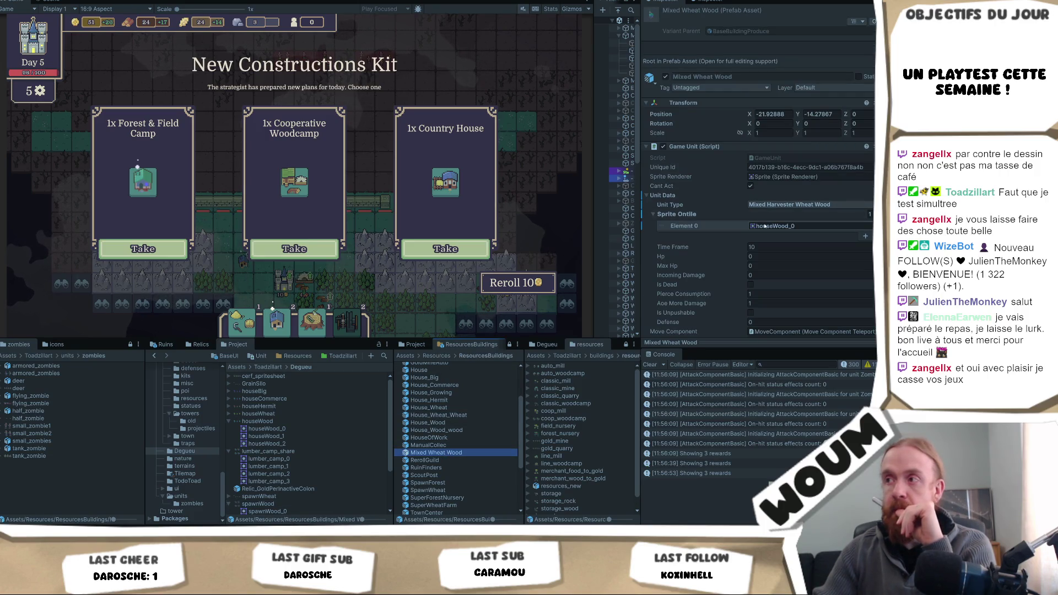
# Step: Set houseWood to Compression None and Filter Mode Point (no filter), and apply
pyautogui.click(262, 422)
pyautogui.click(785, 260)
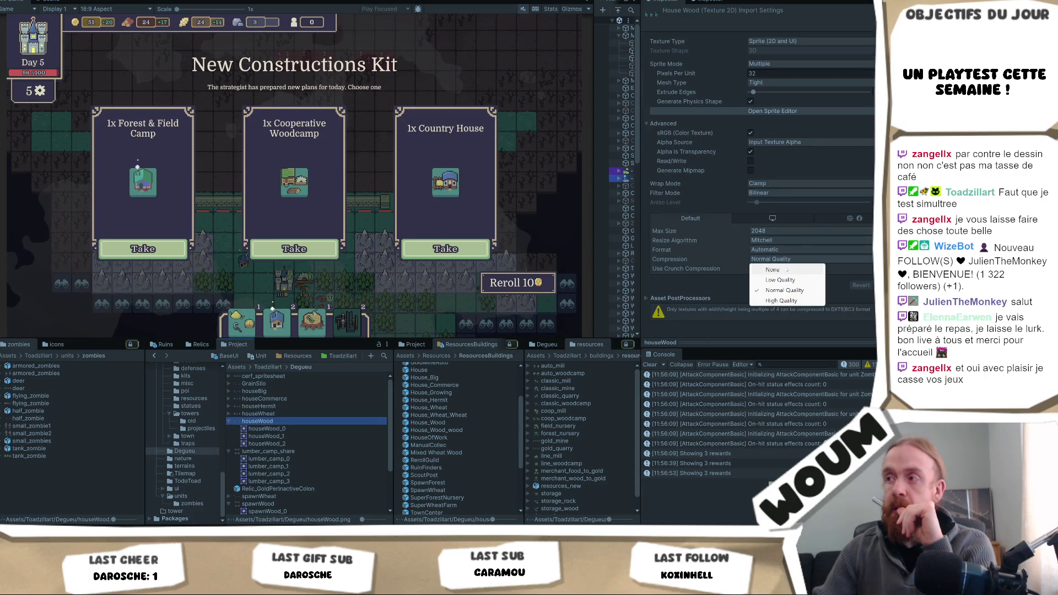
pyautogui.click(766, 269)
pyautogui.click(769, 195)
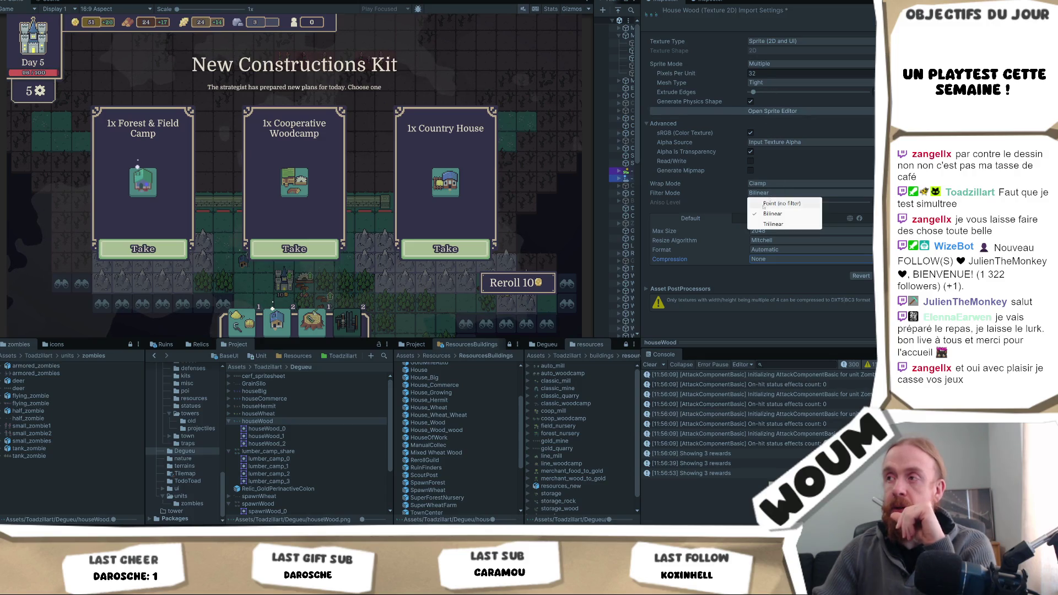
pyautogui.click(781, 204)
pyautogui.click(887, 276)
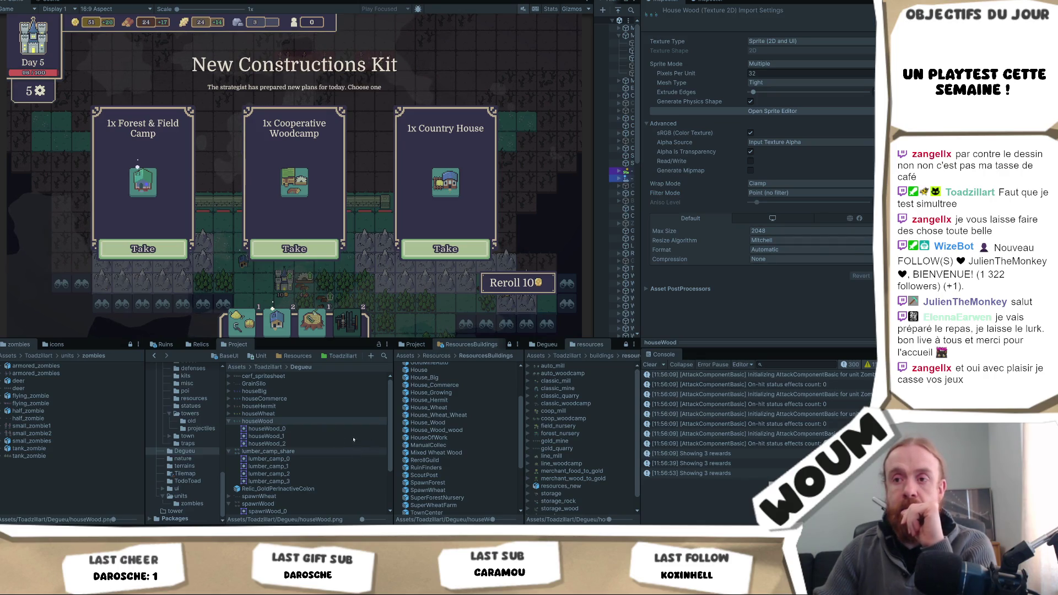
# Step: Inspect the houseWheat and support 1 sheets in the Sprite Editor
pyautogui.click(228, 414)
pyautogui.click(254, 414)
pyautogui.click(781, 111)
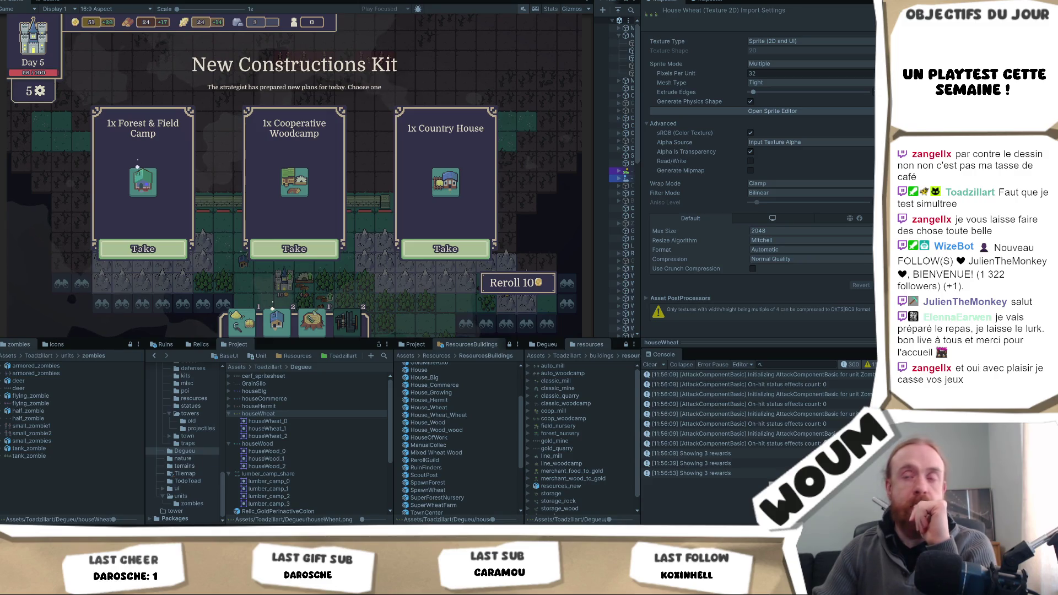
pyautogui.scroll(-5, 280, 419)
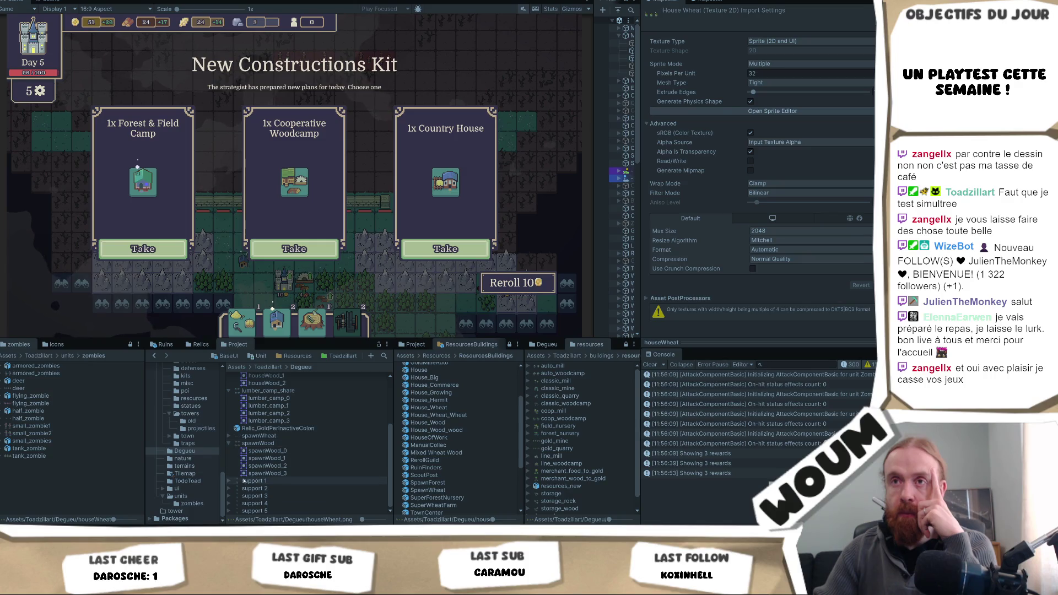
pyautogui.click(229, 482)
pyautogui.click(275, 481)
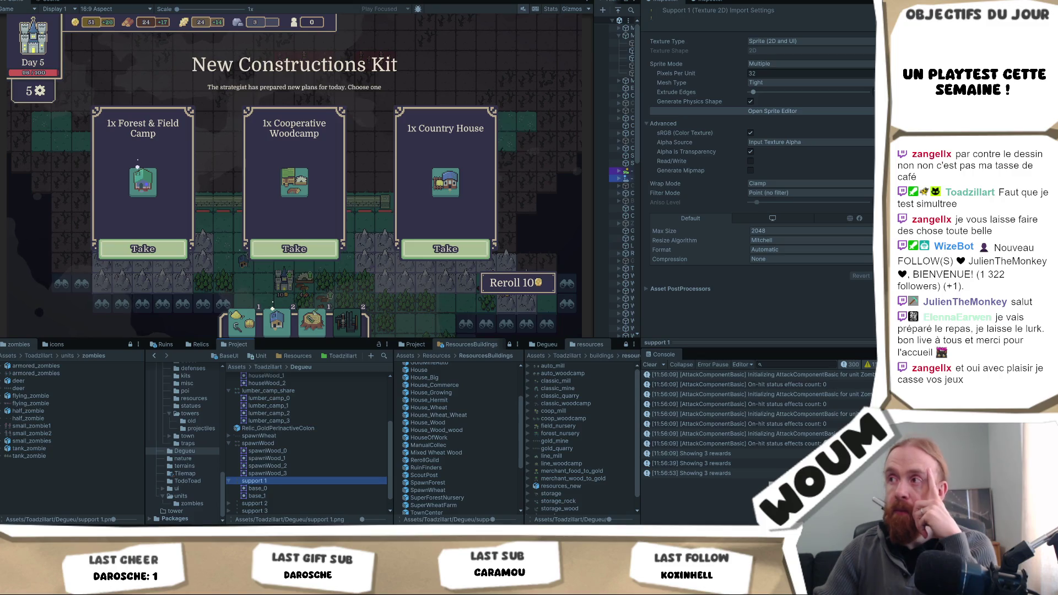
pyautogui.click(845, 114)
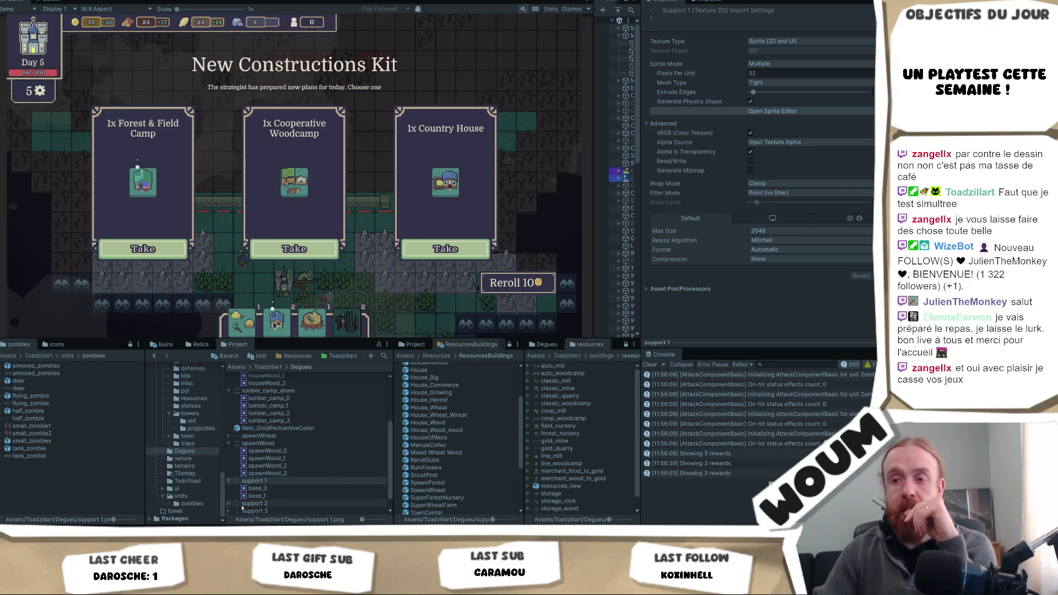
pyautogui.scroll(5, 298, 462)
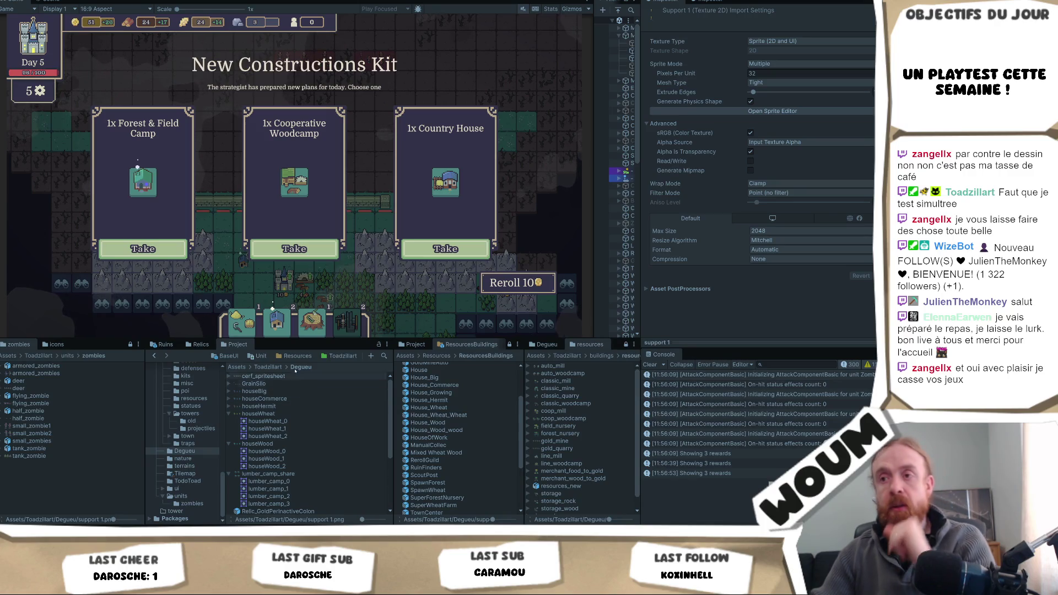
# Step: Browse the Toadzillart folders: TodoToad, then the buildings town, boost and misc folders
pyautogui.click(275, 368)
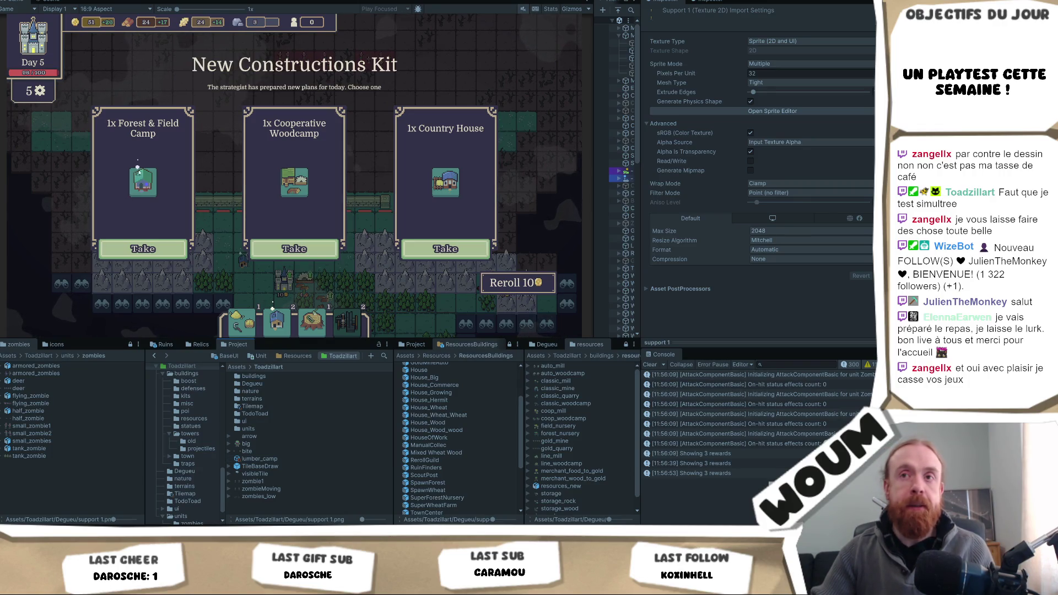
pyautogui.moveTo(153, 187)
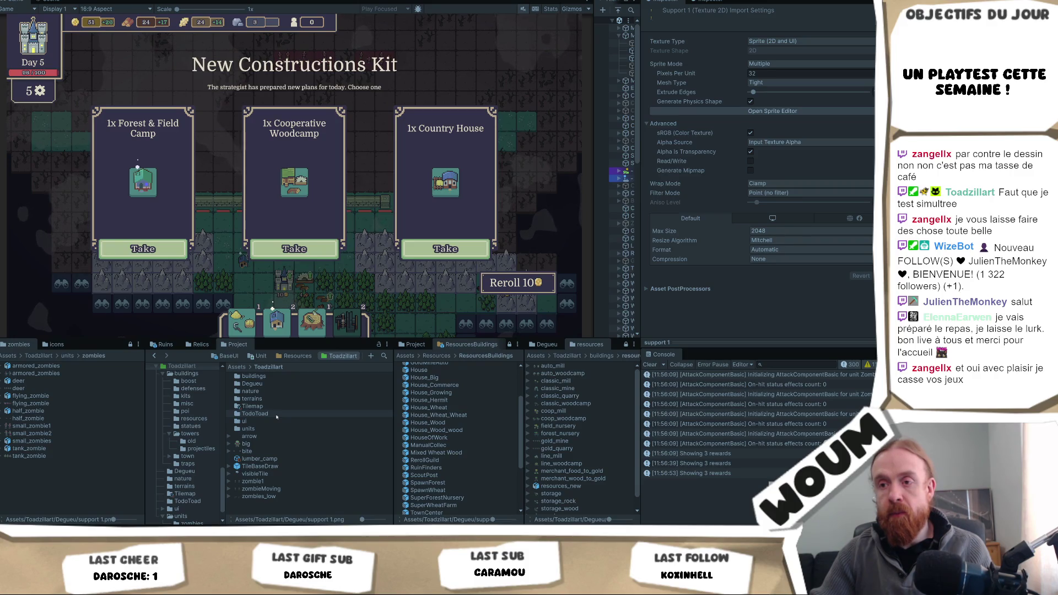
pyautogui.doubleClick(276, 416)
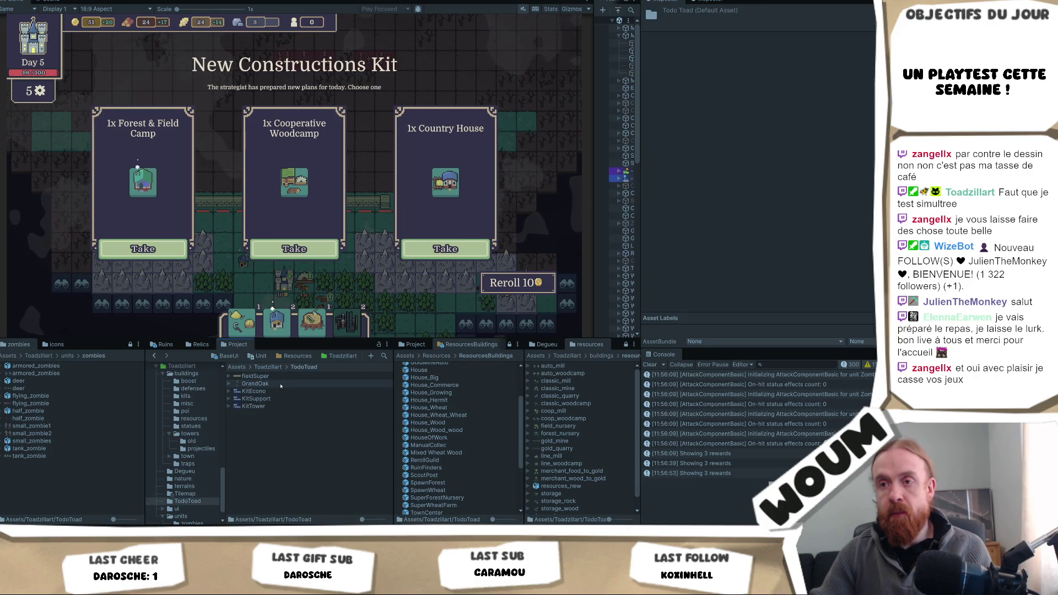
pyautogui.press('BackSpace')
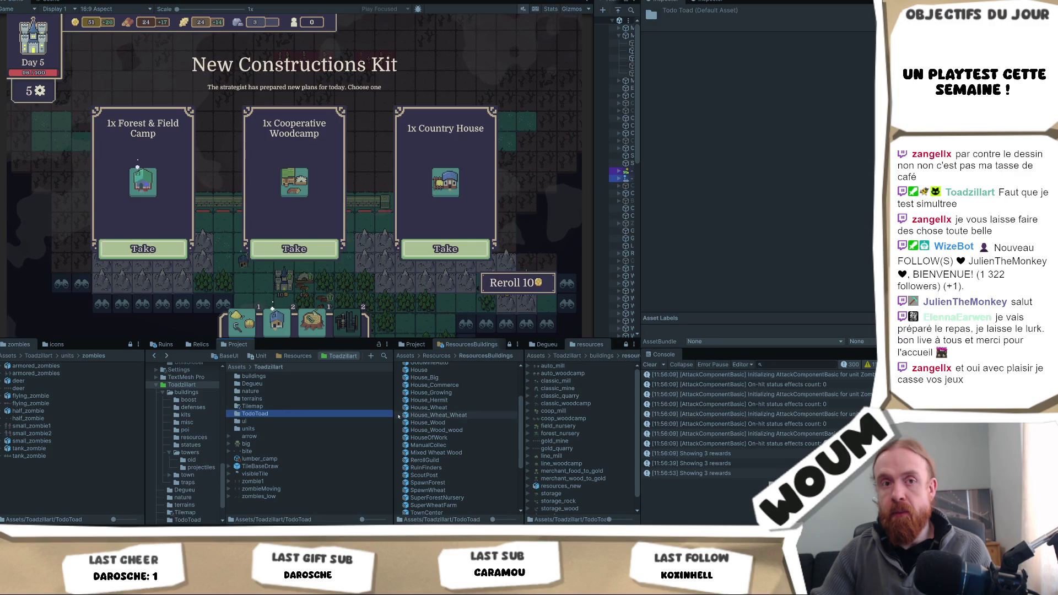
pyautogui.doubleClick(266, 376)
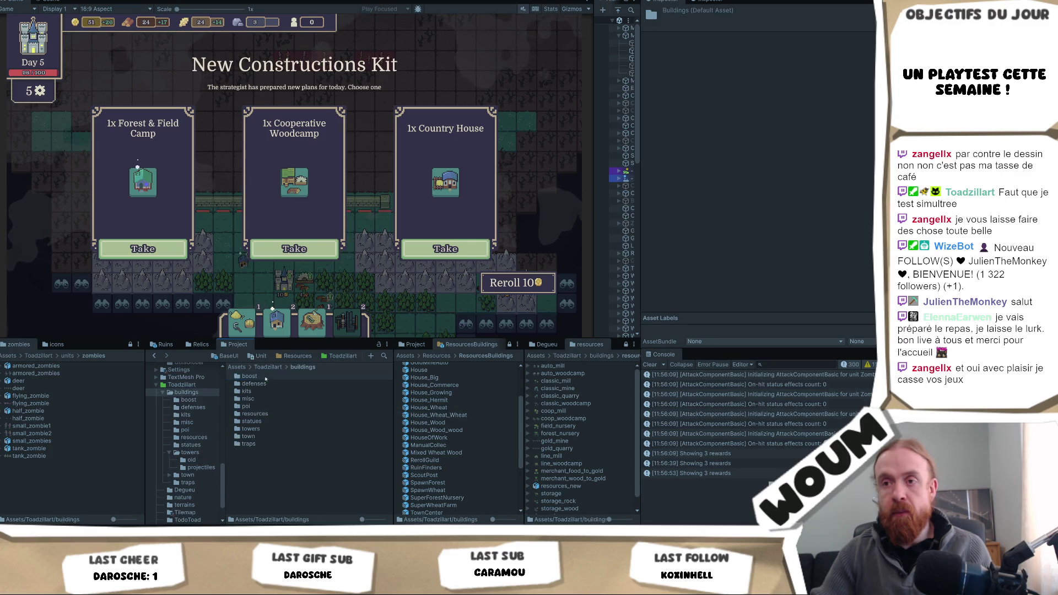
pyautogui.click(265, 436)
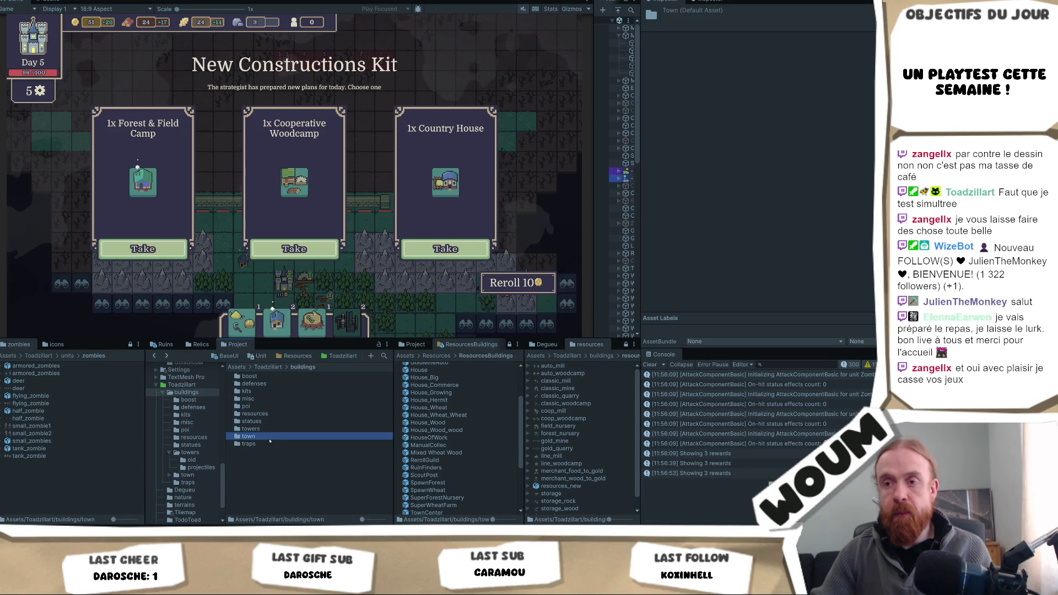
pyautogui.click(269, 379)
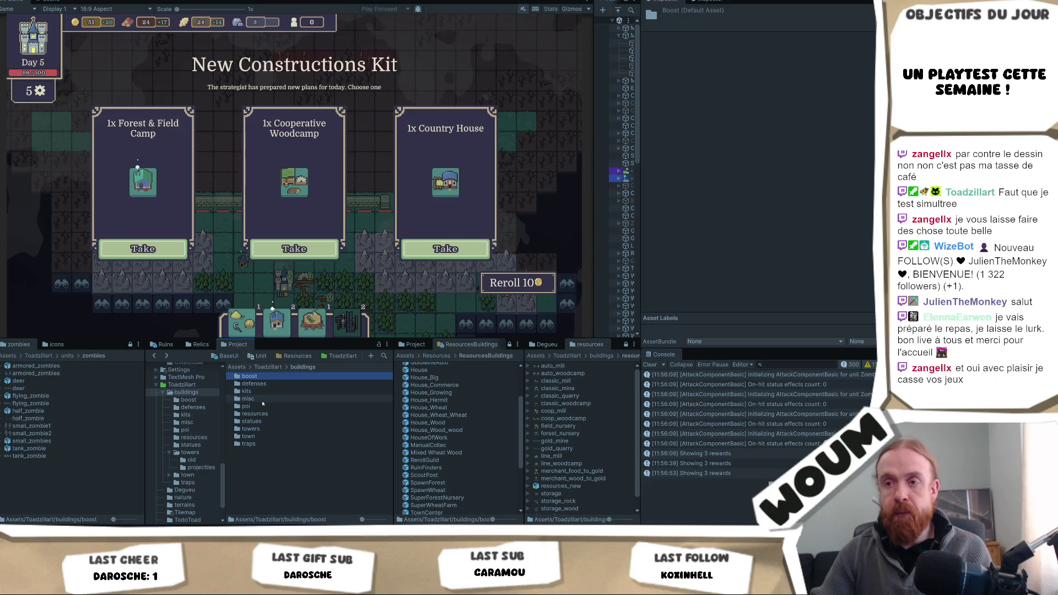
pyautogui.doubleClick(263, 400)
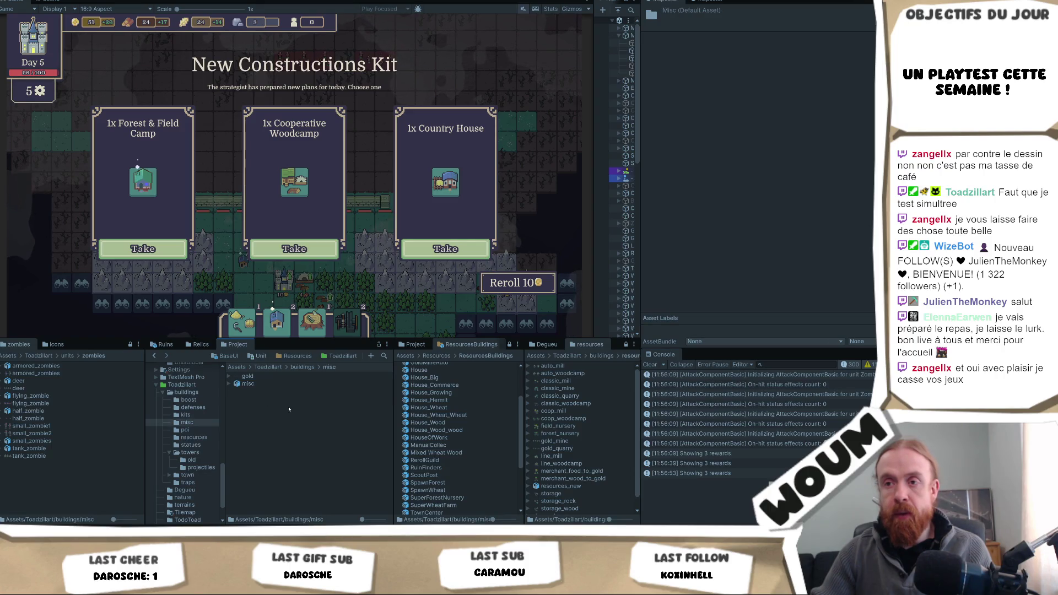
pyautogui.press('BackSpace')
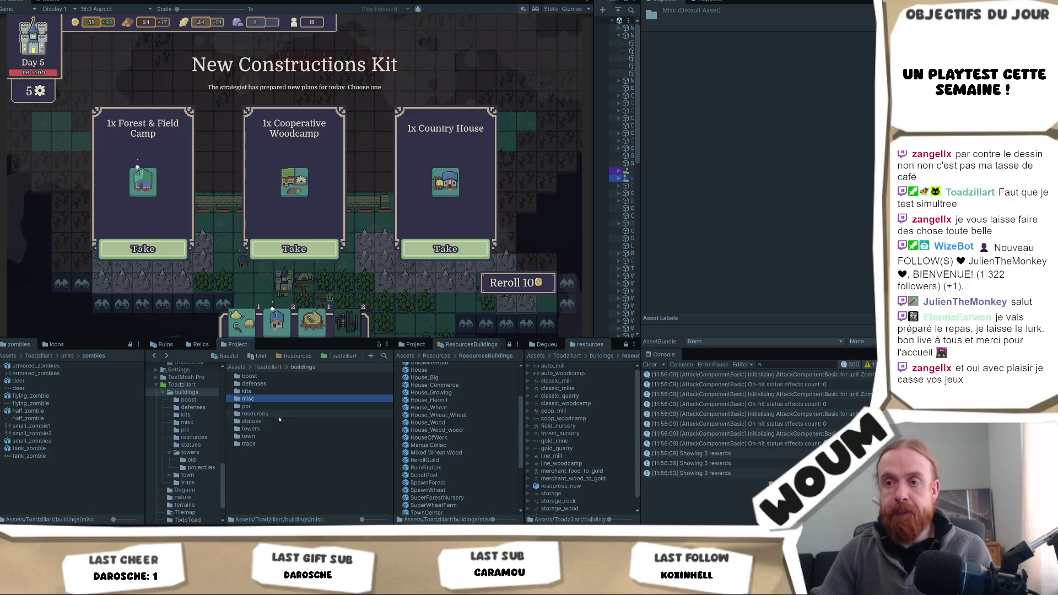
# Step: Open buildings > resources, expand workbench into workbench_0 and workbench_1, and reselect Mixed Wheat Wood
pyautogui.doubleClick(278, 414)
pyautogui.scroll(-2, 286, 411)
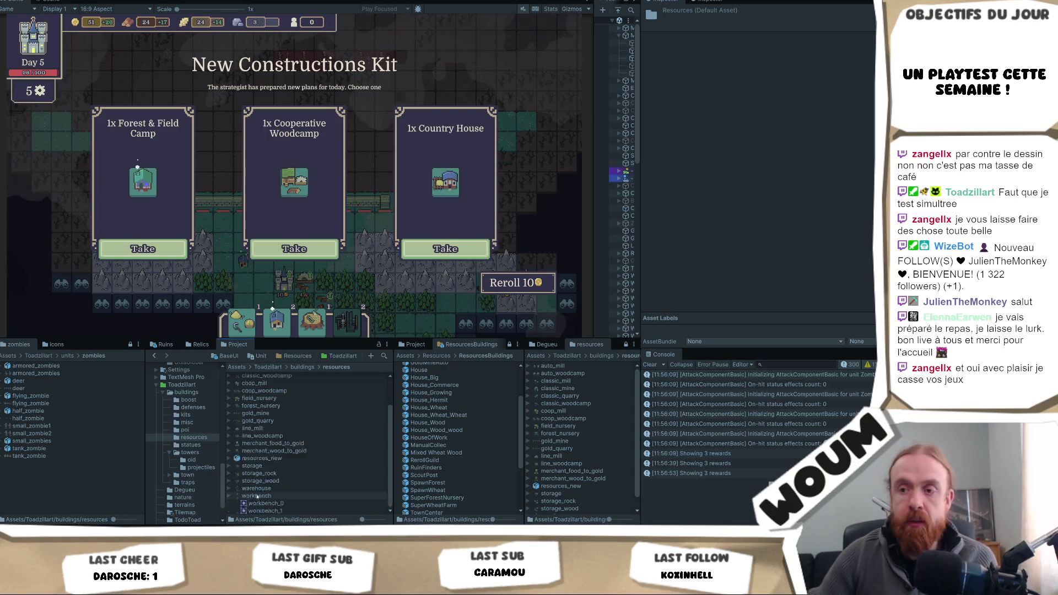
pyautogui.click(229, 511)
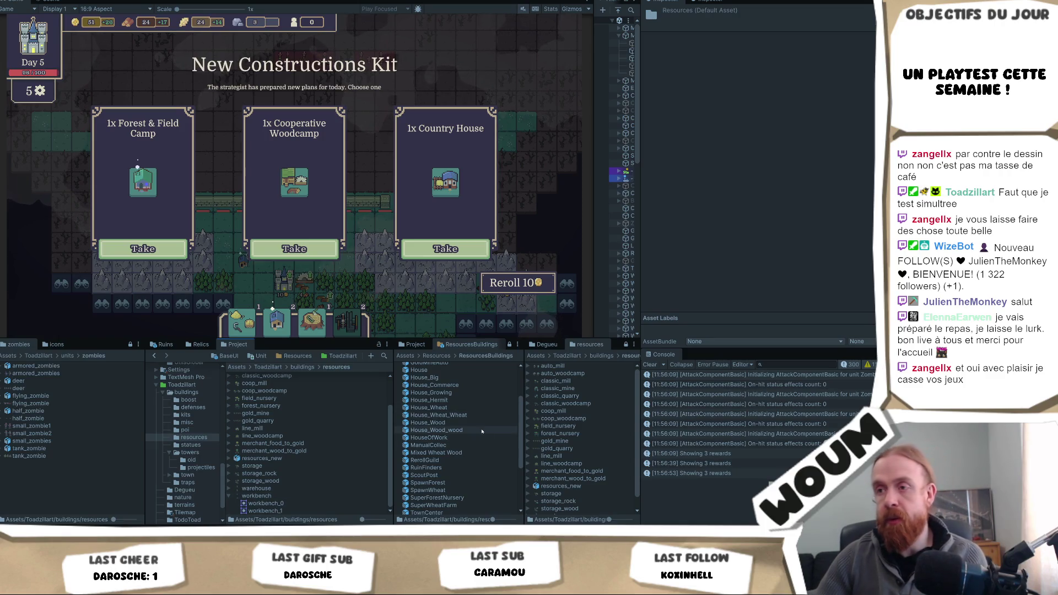
pyautogui.click(463, 452)
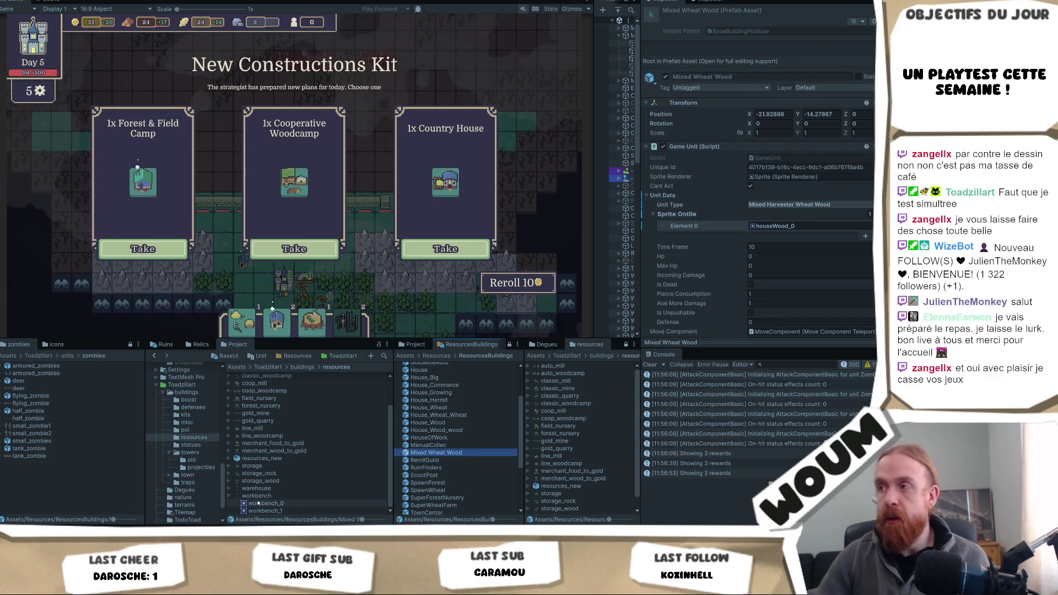
# Step: Assign workbench_0 and workbench_1 as tile sprites and workbench_0 as UI sprite, then check the workbench slicing
pyautogui.moveTo(781, 217); pyautogui.dragTo(777, 227)
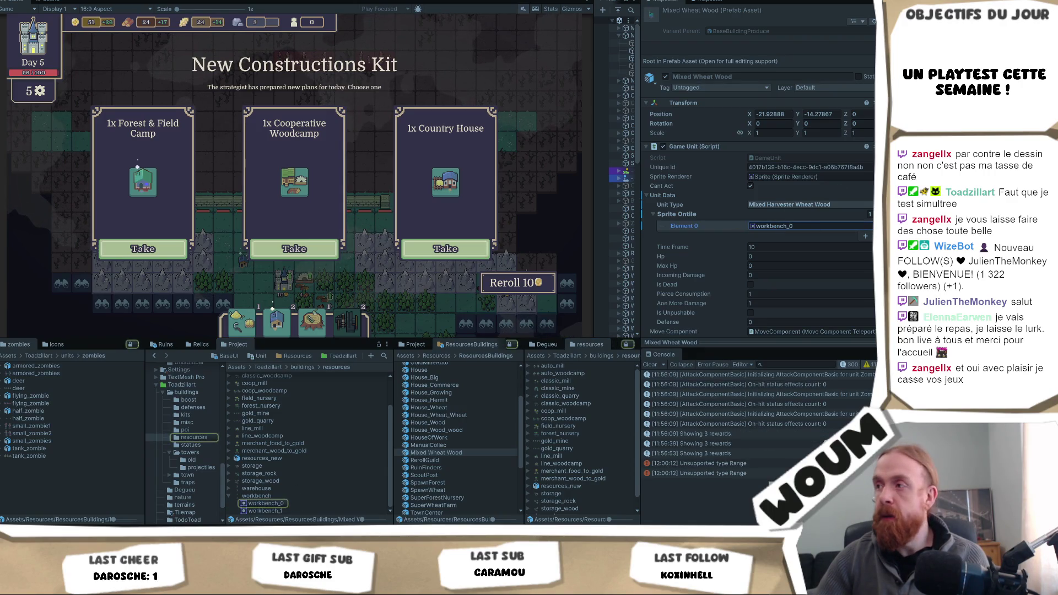
pyautogui.click(865, 236)
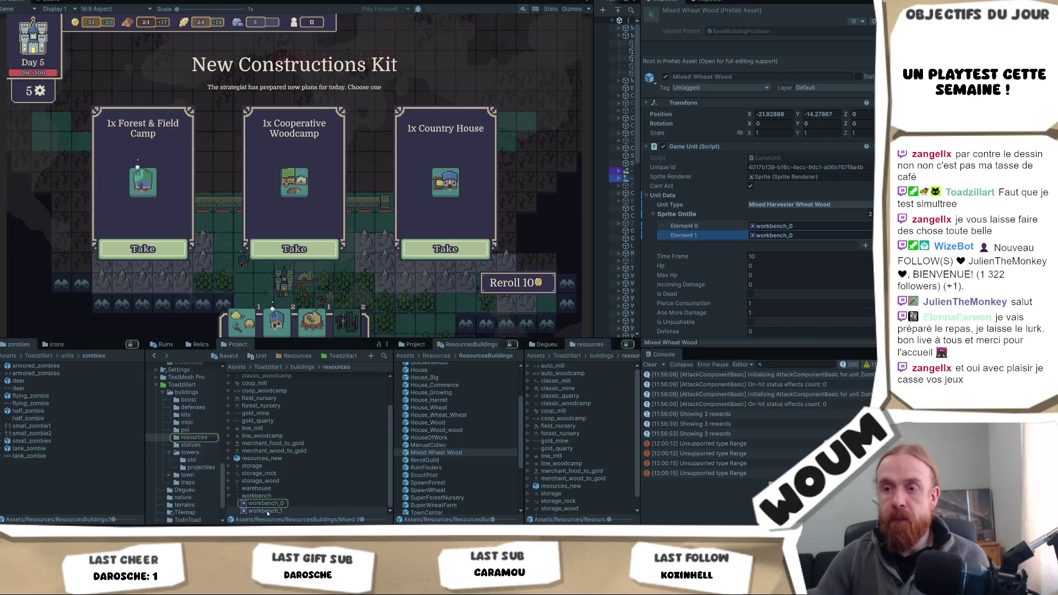
pyautogui.moveTo(266, 511)
pyautogui.mouseDown()
pyautogui.moveTo(710, 236)
pyautogui.moveTo(782, 236)
pyautogui.mouseUp()
pyautogui.scroll(-10, 803, 272)
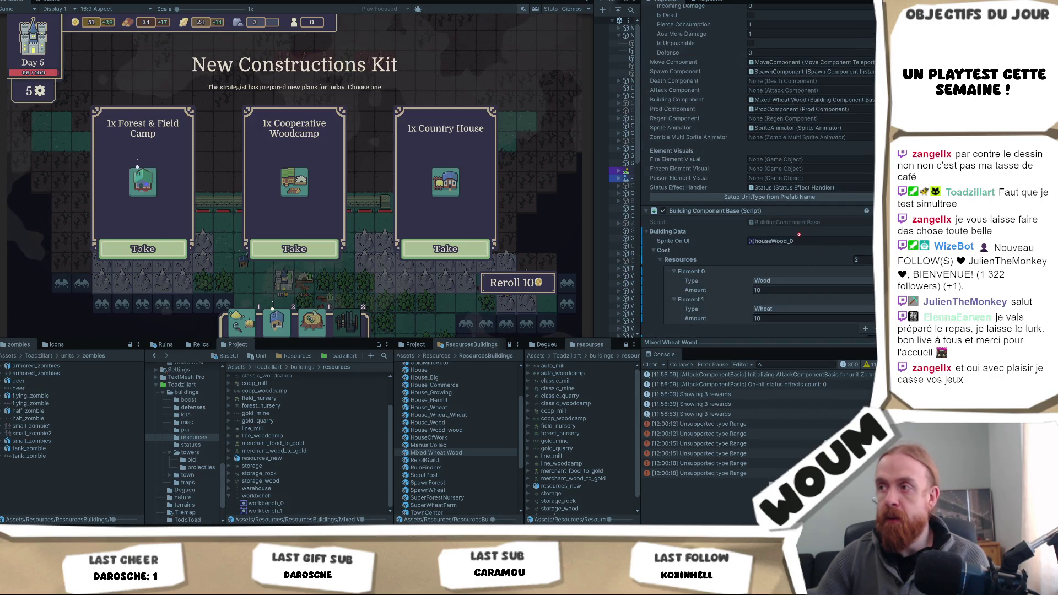
pyautogui.moveTo(799, 240); pyautogui.dragTo(799, 240)
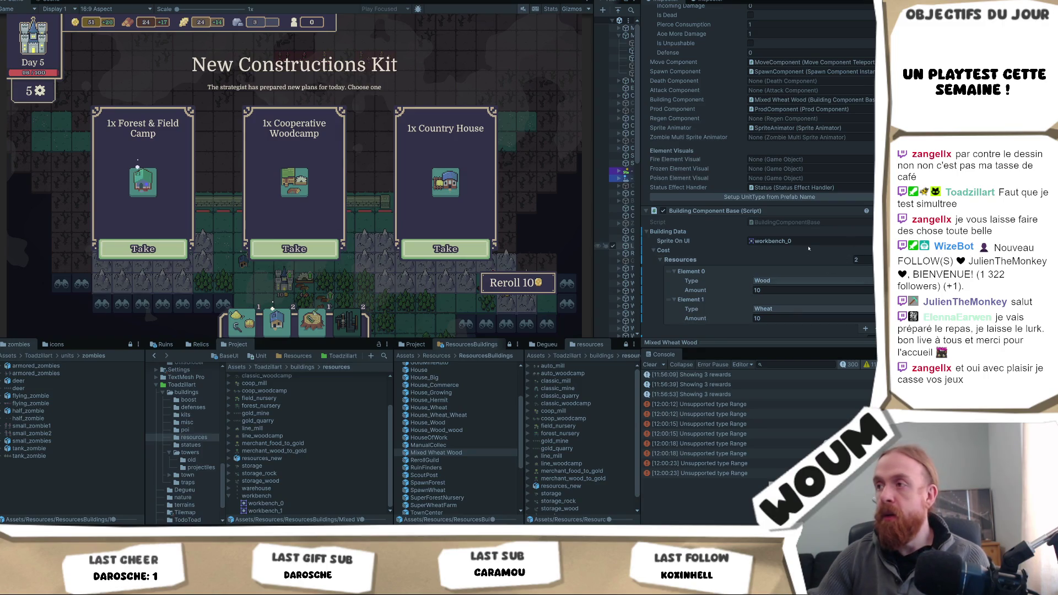
pyautogui.click(331, 495)
pyautogui.click(801, 110)
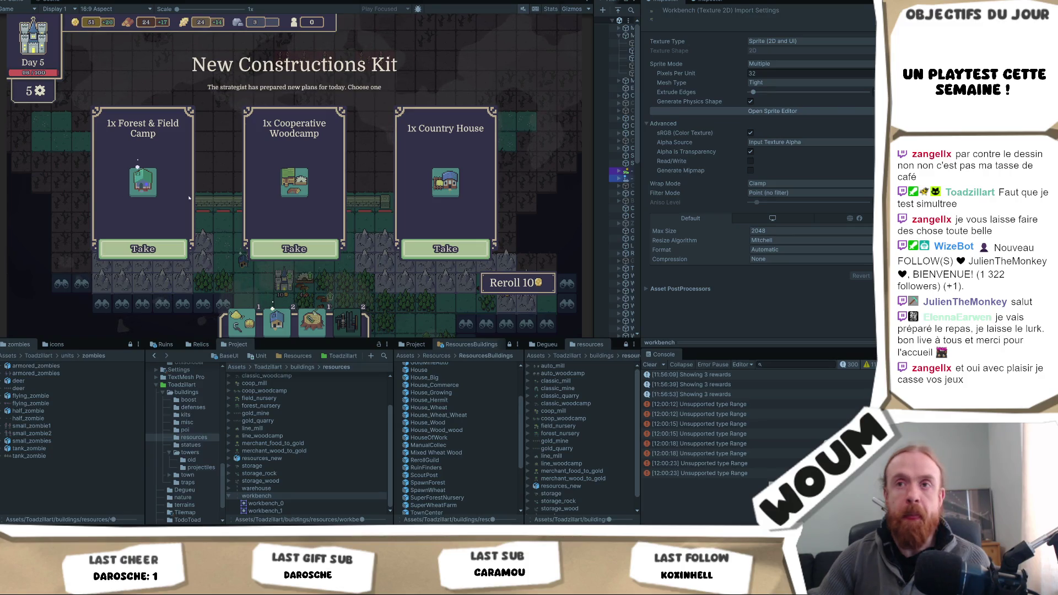
# Step: Show the warehouse texture's import settings, list its warehouse_0 and warehouse_1 sprites, and open the Sprite Editor
pyautogui.click(231, 486)
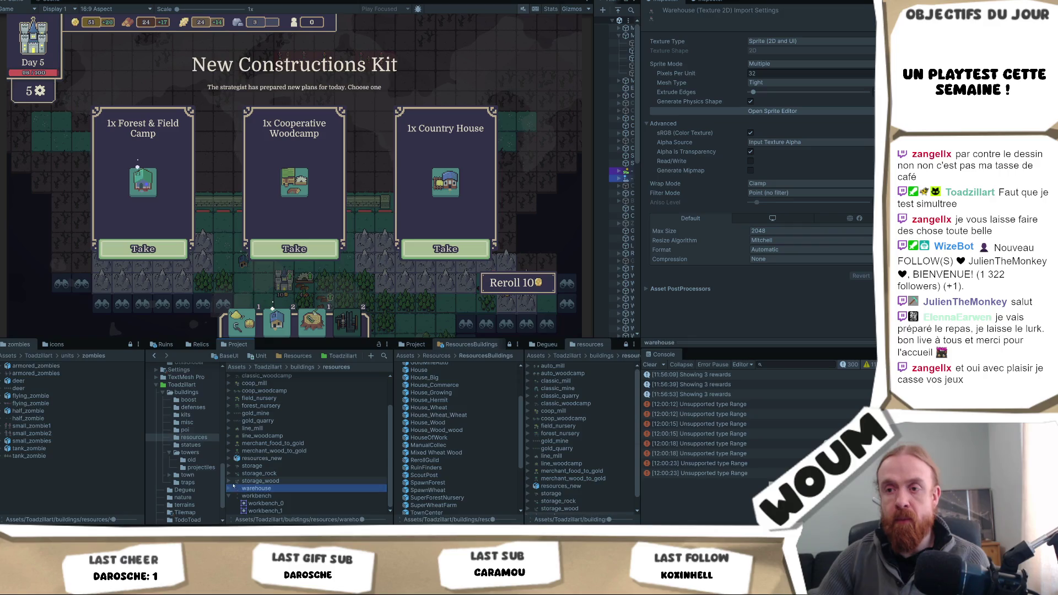
pyautogui.click(230, 488)
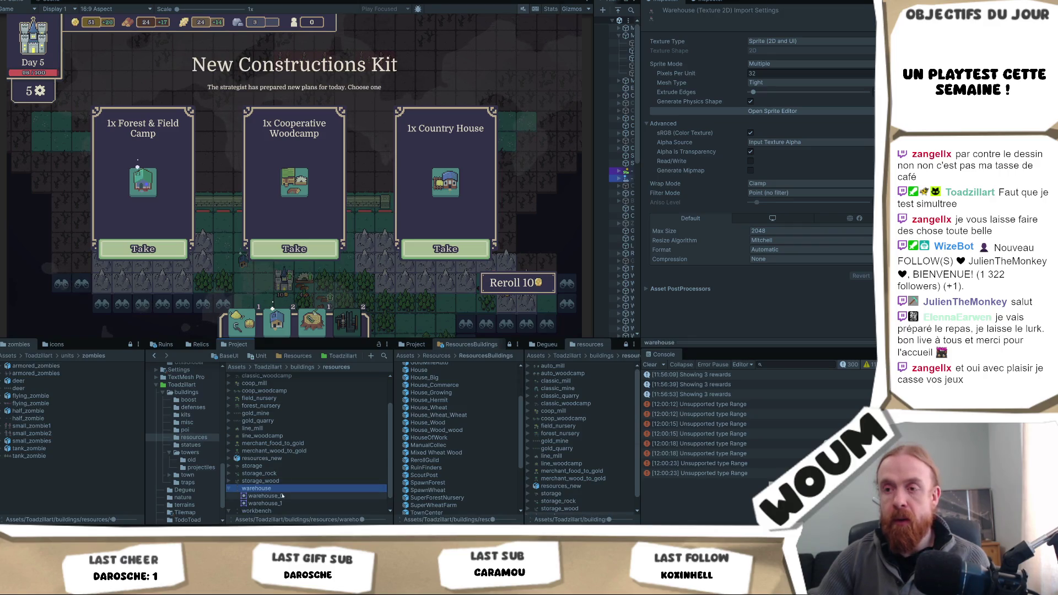
pyautogui.click(789, 111)
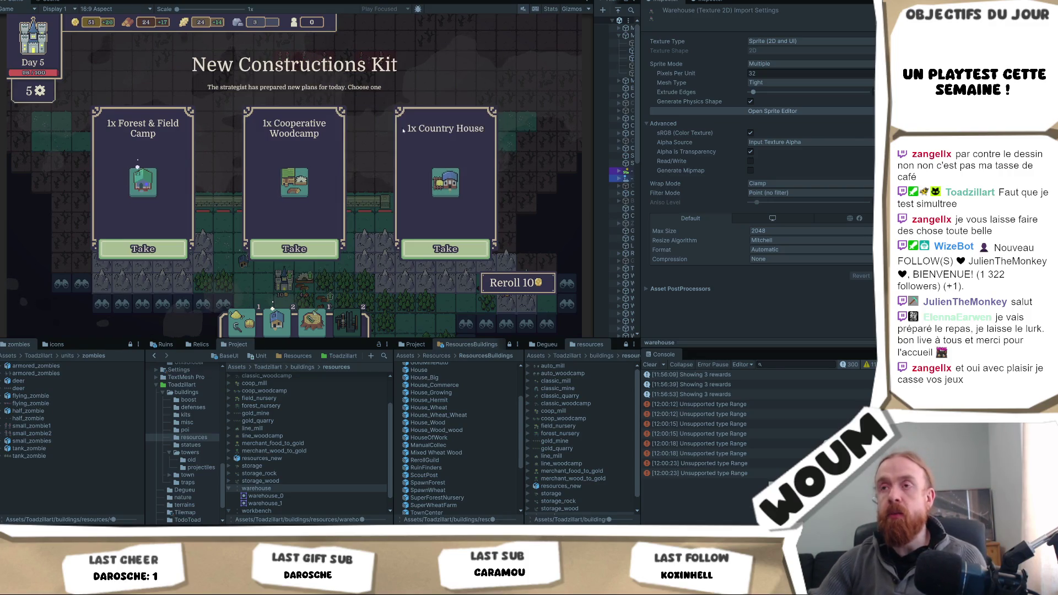
# Step: Take the Country House construction plan and upgrade a tower into a Double Shot Tower
pyautogui.moveTo(446, 181)
pyautogui.moveTo(294, 182)
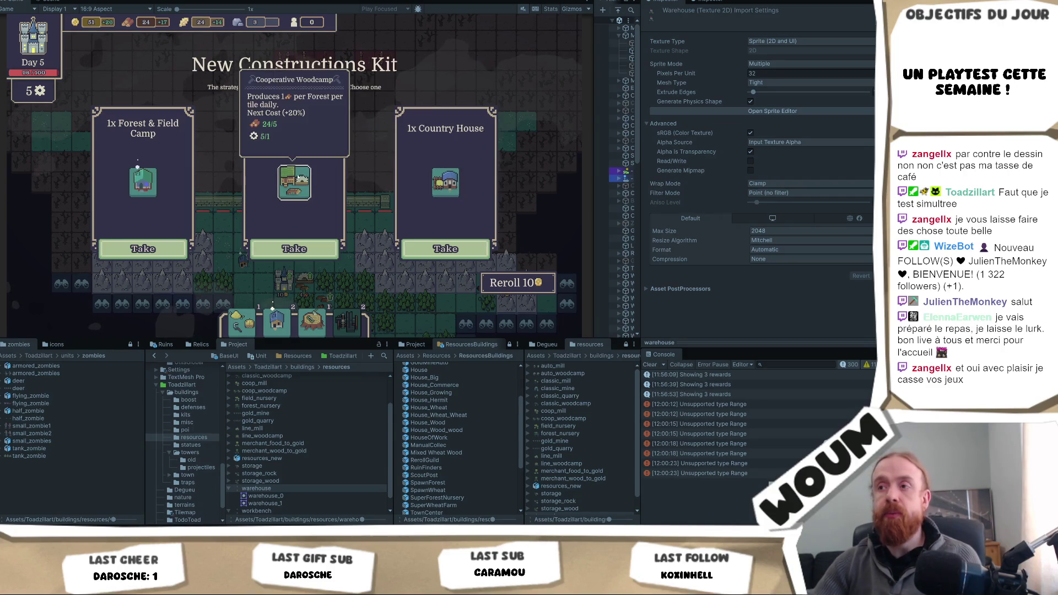
pyautogui.moveTo(139, 184)
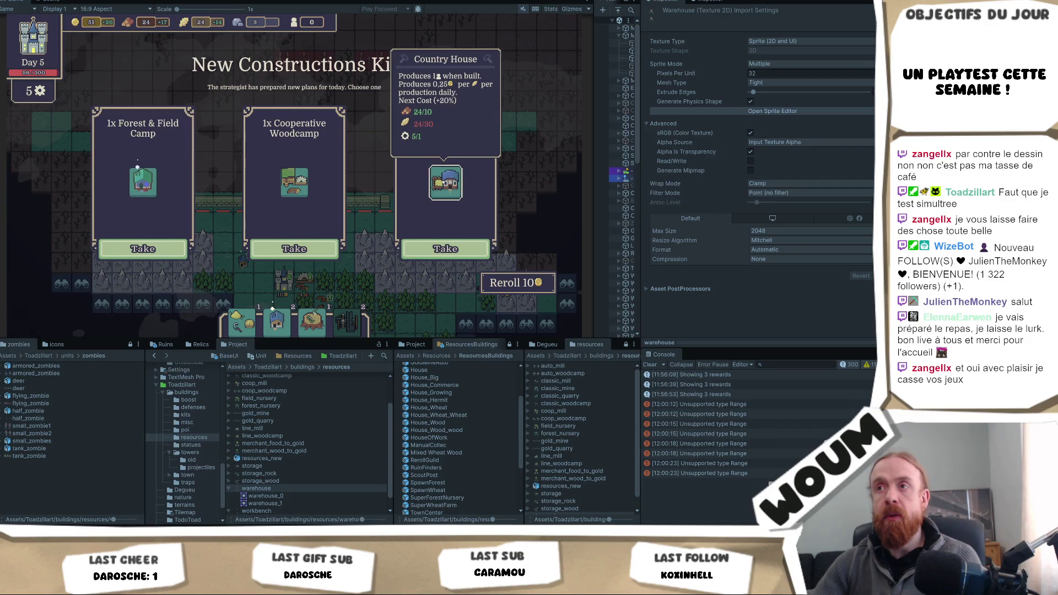
pyautogui.click(445, 248)
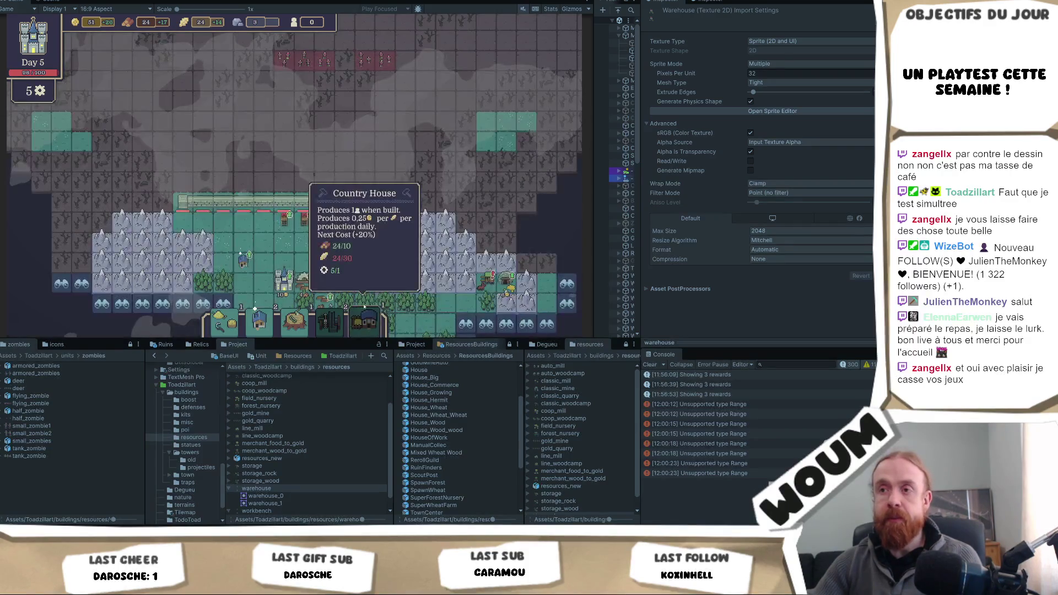
pyautogui.press('s')
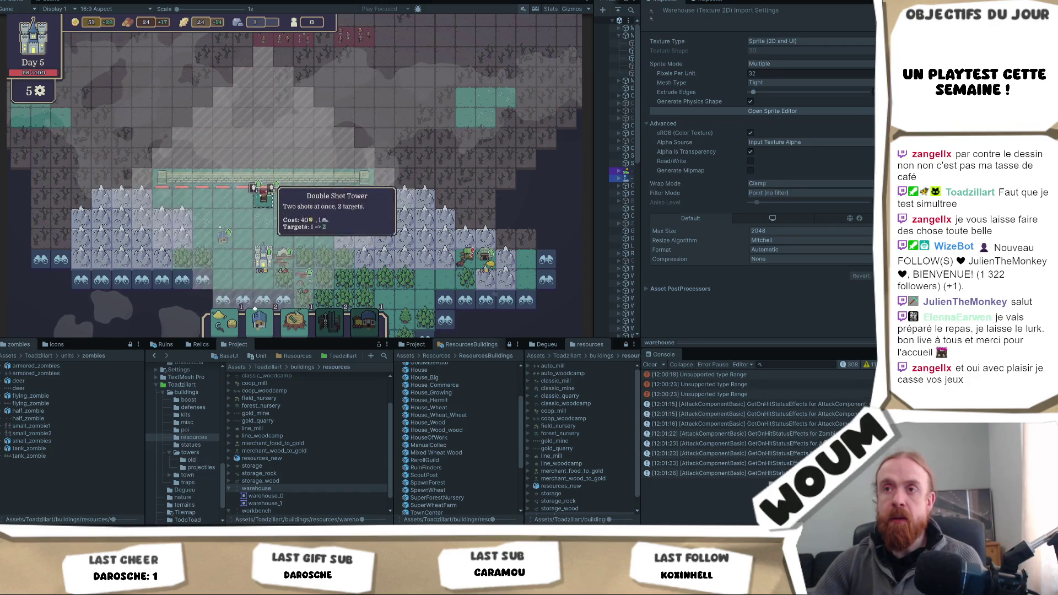
pyautogui.click(254, 188)
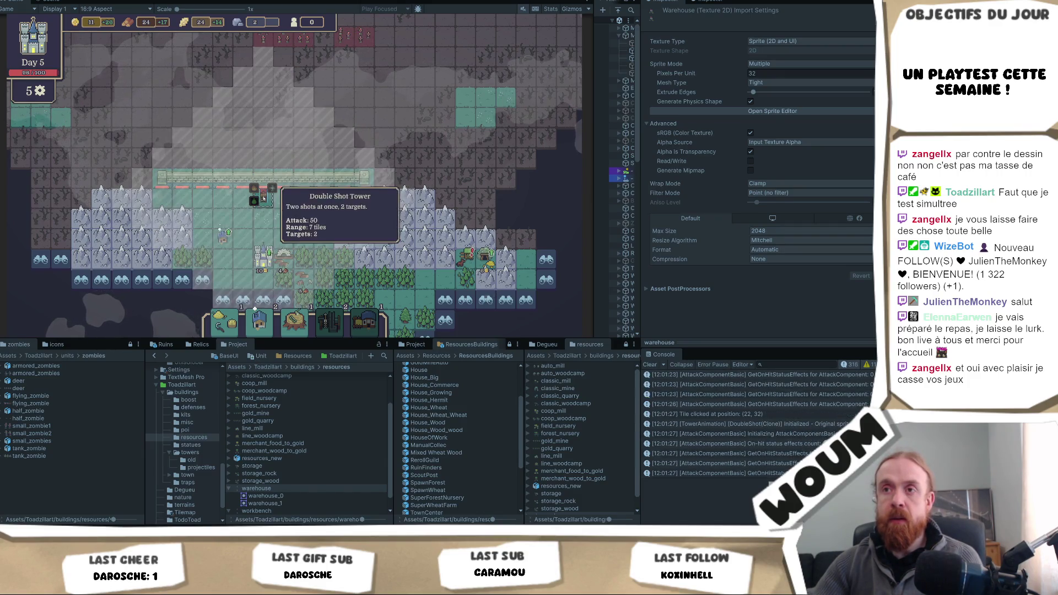
# Step: Build a Timber Camp on the forest tile beside the southern tower
pyautogui.press('s')
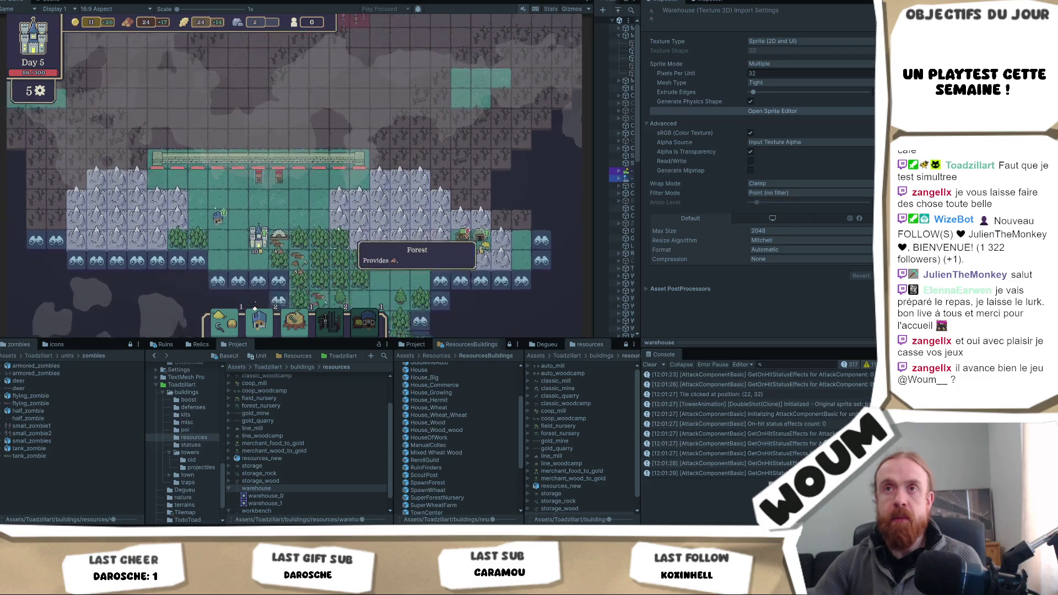
pyautogui.click(327, 182)
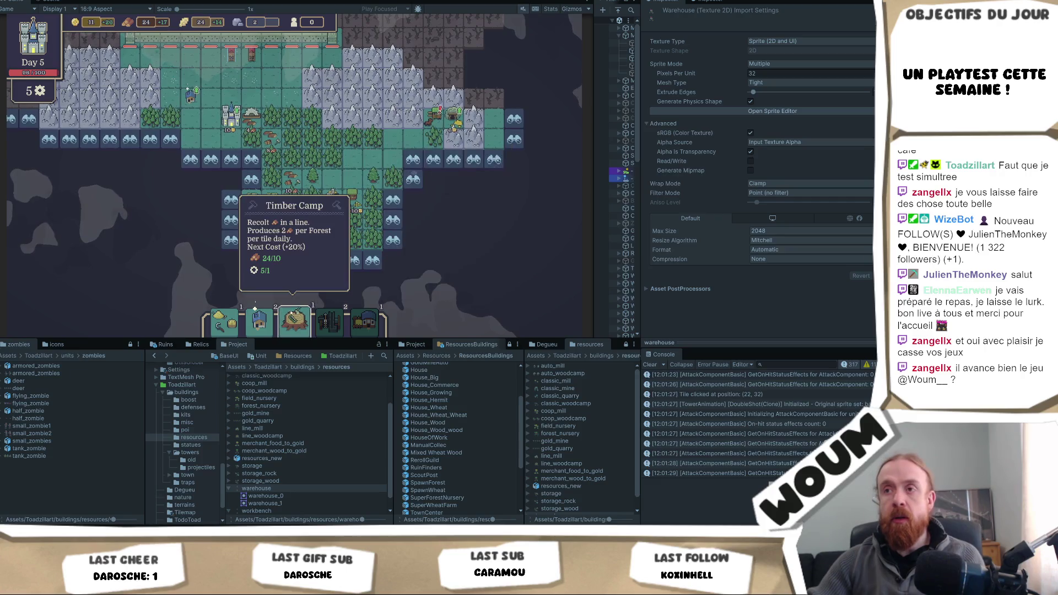
pyautogui.click(292, 318)
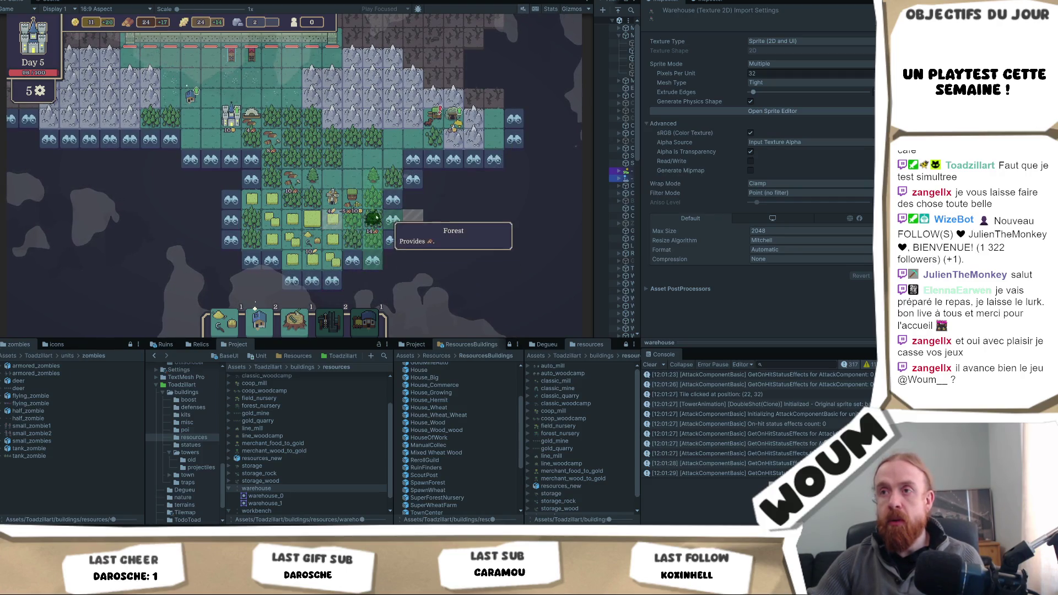
pyautogui.click(377, 218)
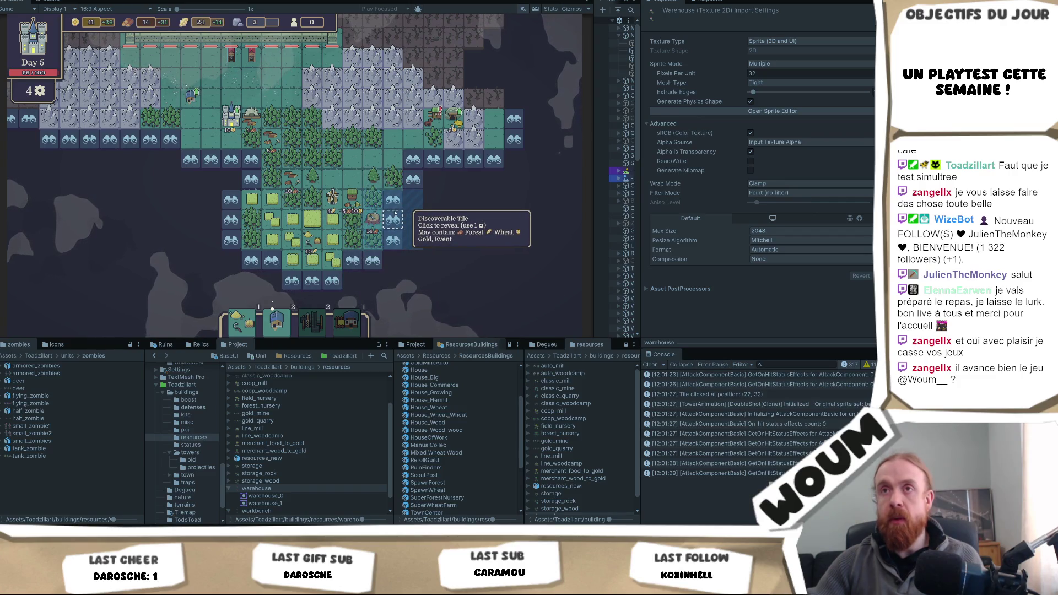
# Step: Reveal three discoverable tiles around the fields, then end the day to start the zombie wave
pyautogui.click(250, 179)
pyautogui.click(211, 179)
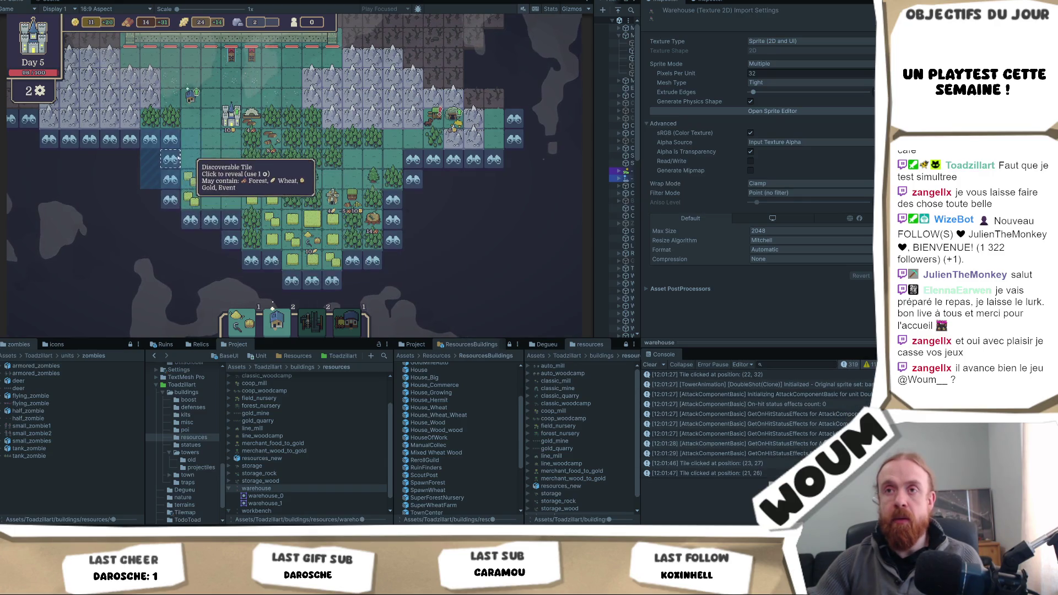
pyautogui.click(169, 159)
pyautogui.click(351, 202)
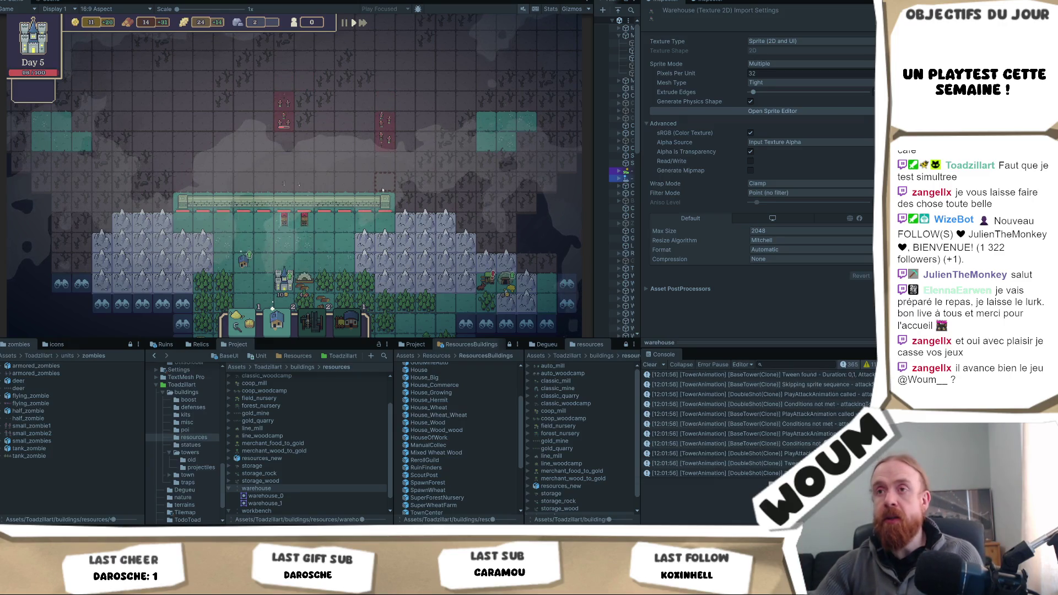
# Step: Reroll the three relic offers, then take the Scorching Strike relic
pyautogui.moveTo(392, 190)
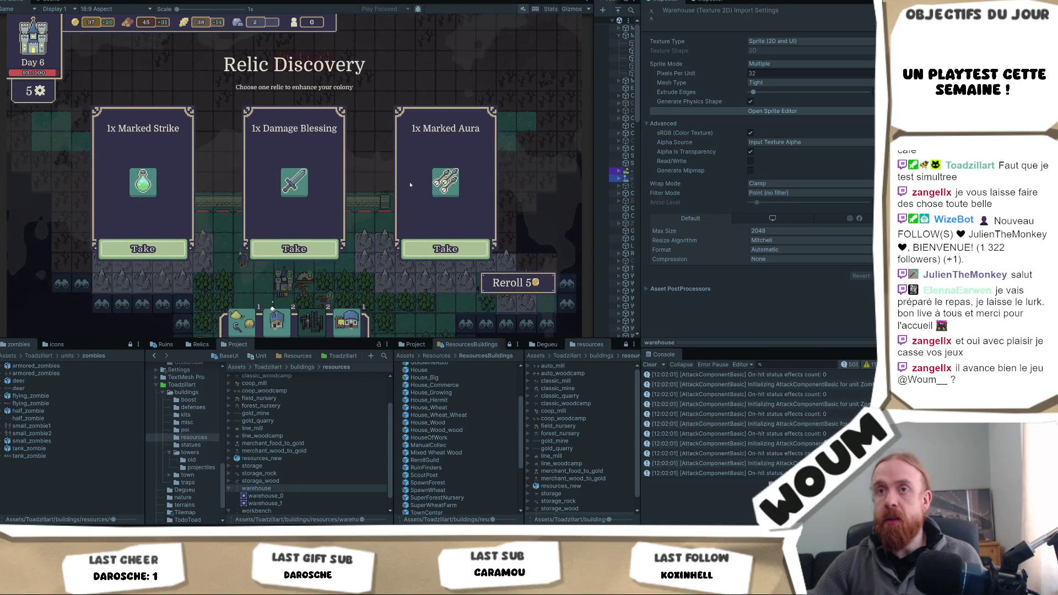
pyautogui.moveTo(301, 183)
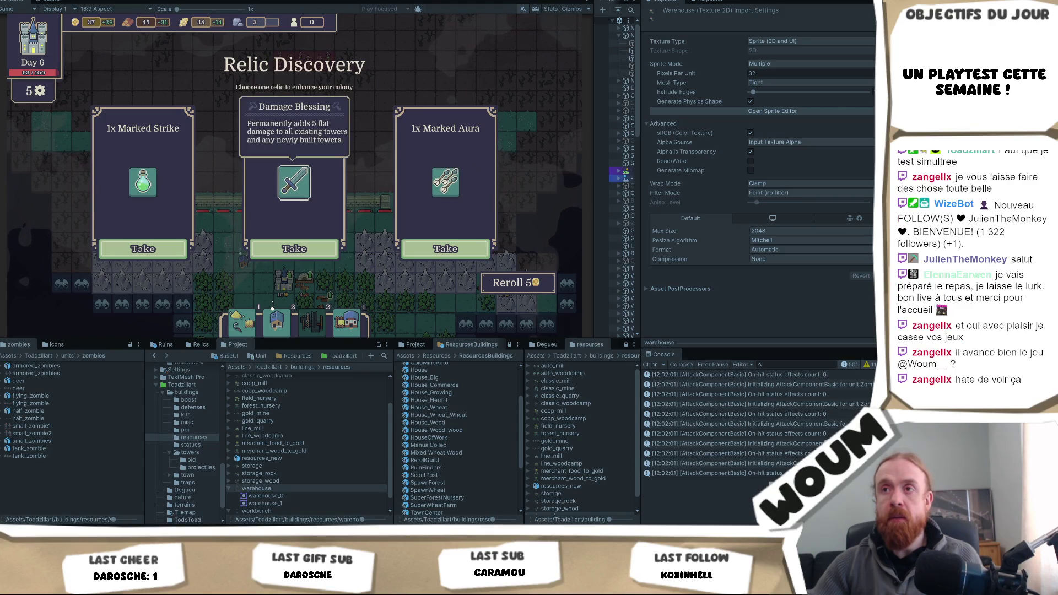
pyautogui.moveTo(143, 182)
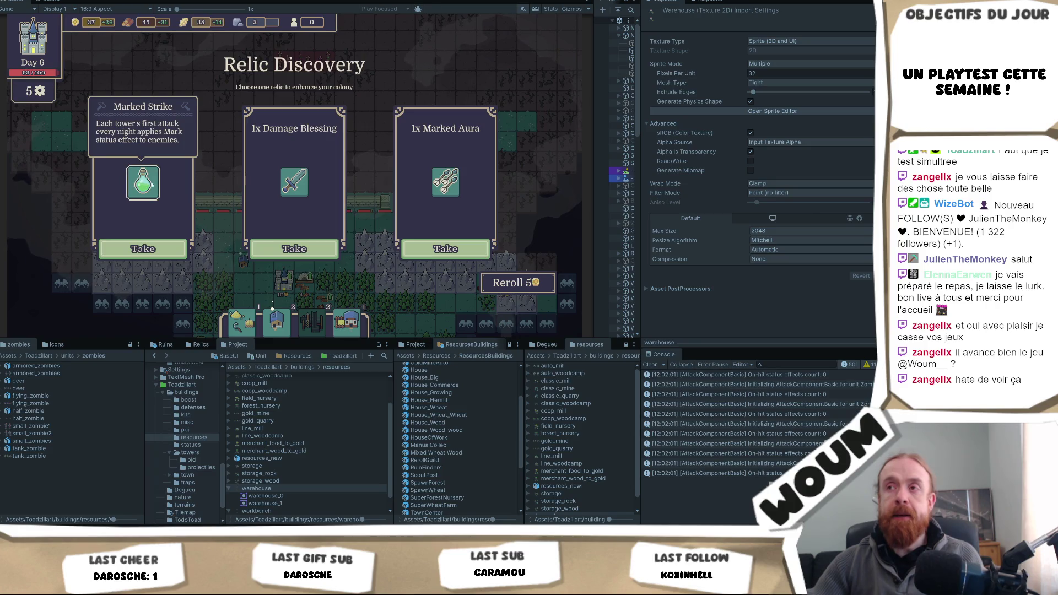
pyautogui.moveTo(453, 186)
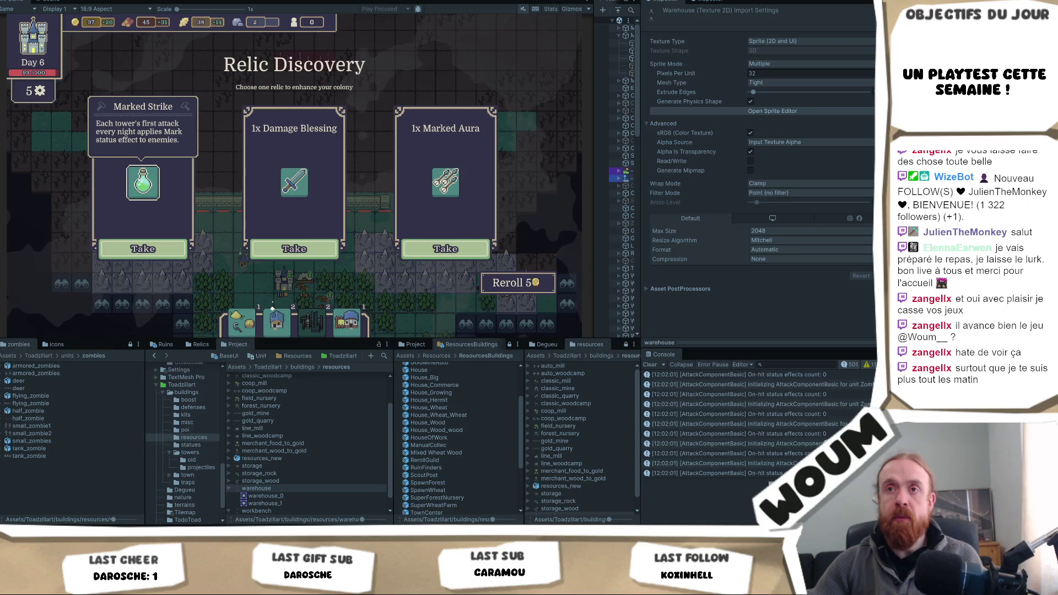
pyautogui.click(516, 282)
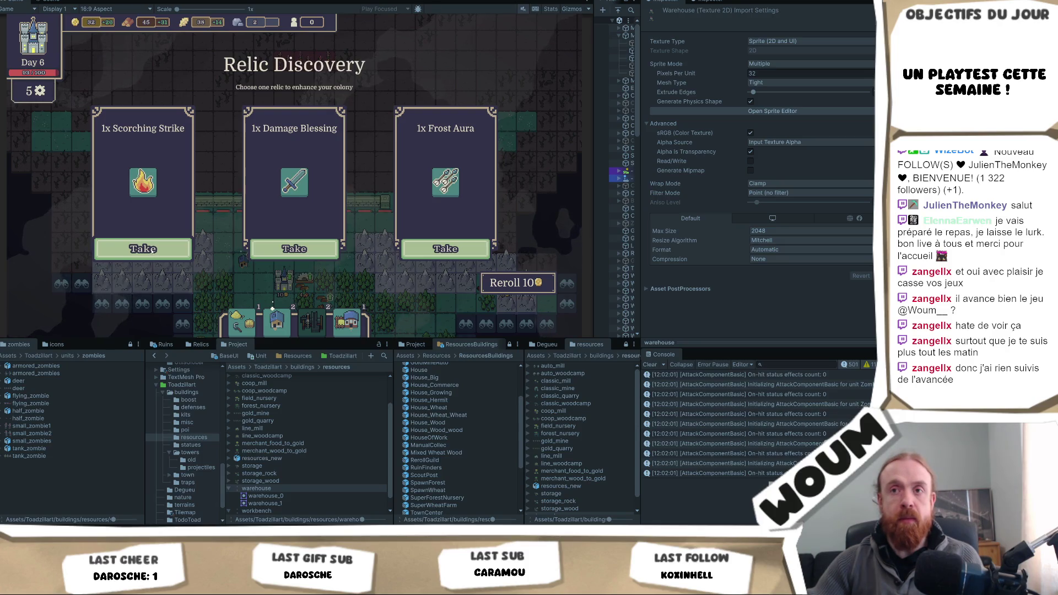
pyautogui.click(142, 249)
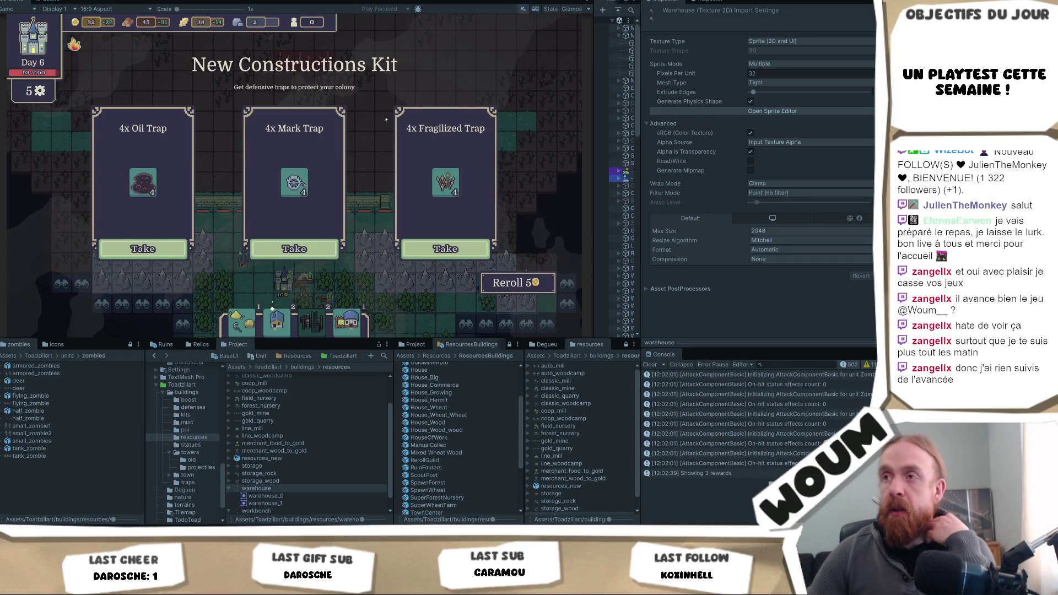
# Step: Take the 4x Oil Trap kit, then the Trap Makers card
pyautogui.moveTo(454, 173)
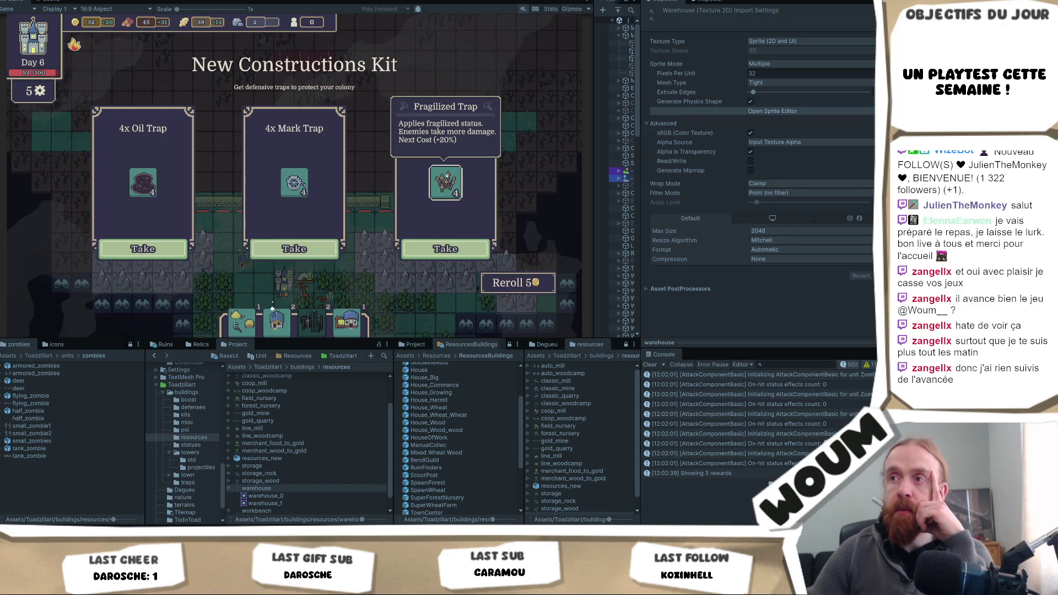
pyautogui.moveTo(298, 194)
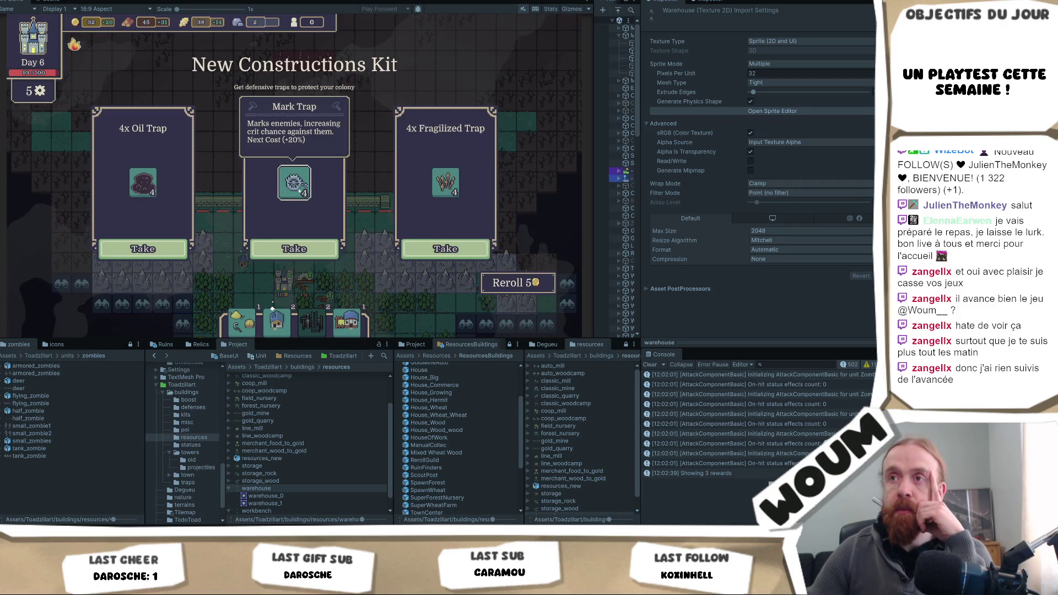
pyautogui.moveTo(144, 189)
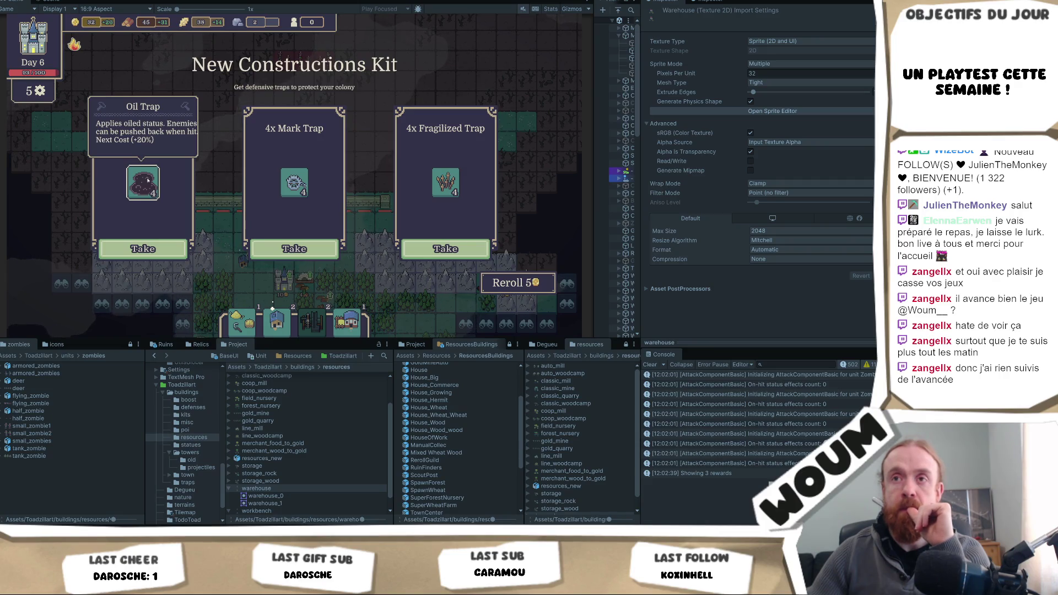
pyautogui.click(143, 248)
pyautogui.moveTo(364, 313)
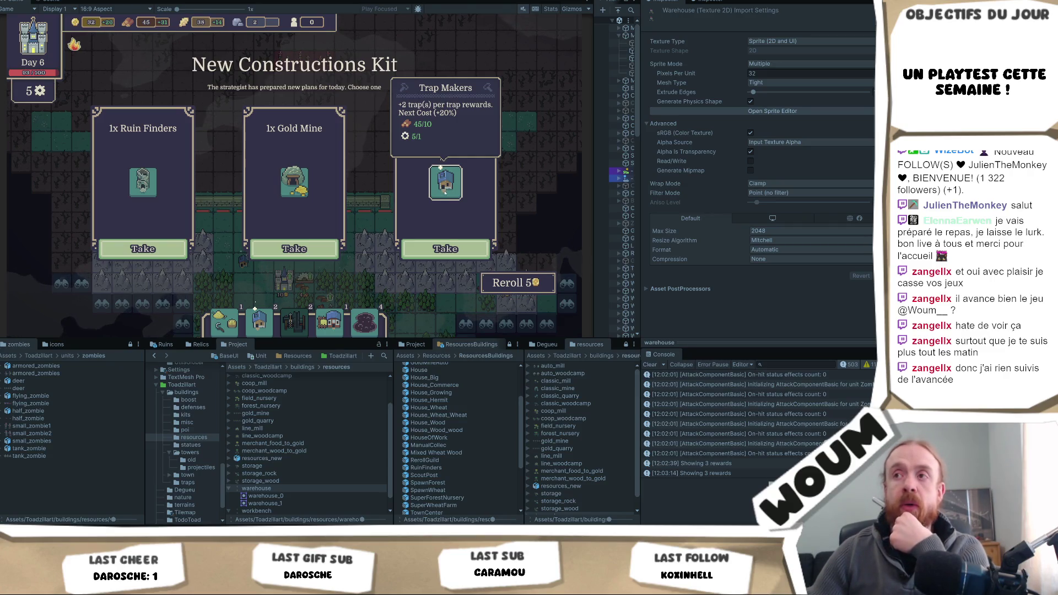
pyautogui.click(445, 249)
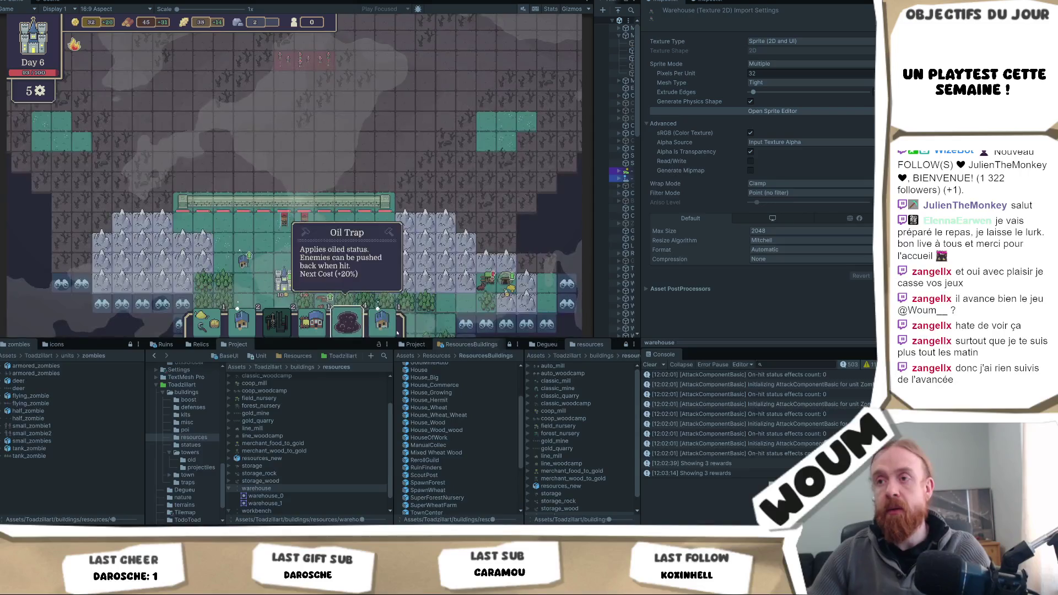
# Step: Pan the map north to the barren area, then south past the wall to the farm fields
pyautogui.press('w')
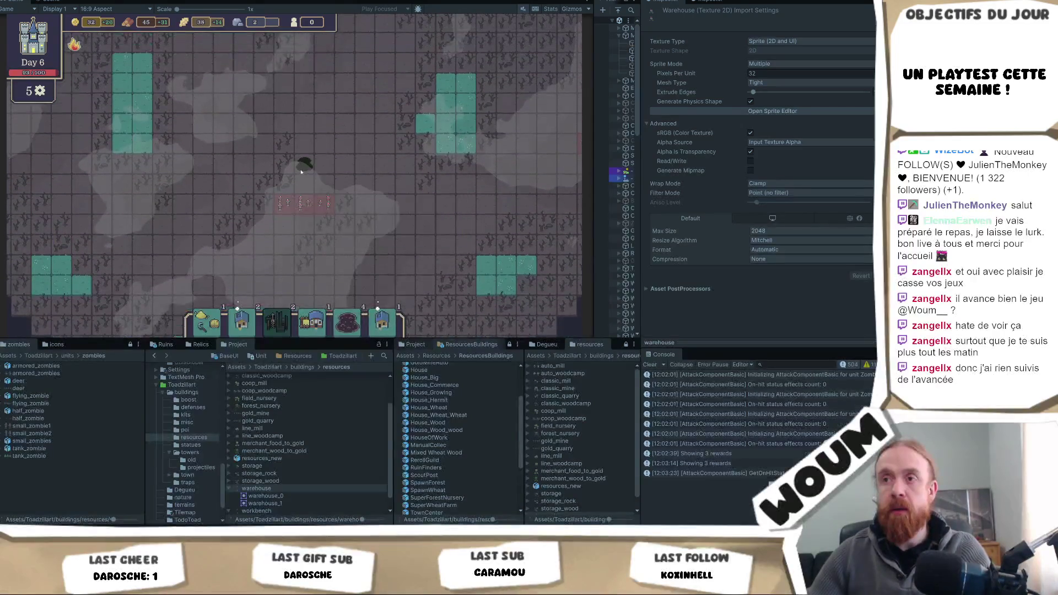
pyautogui.press('s')
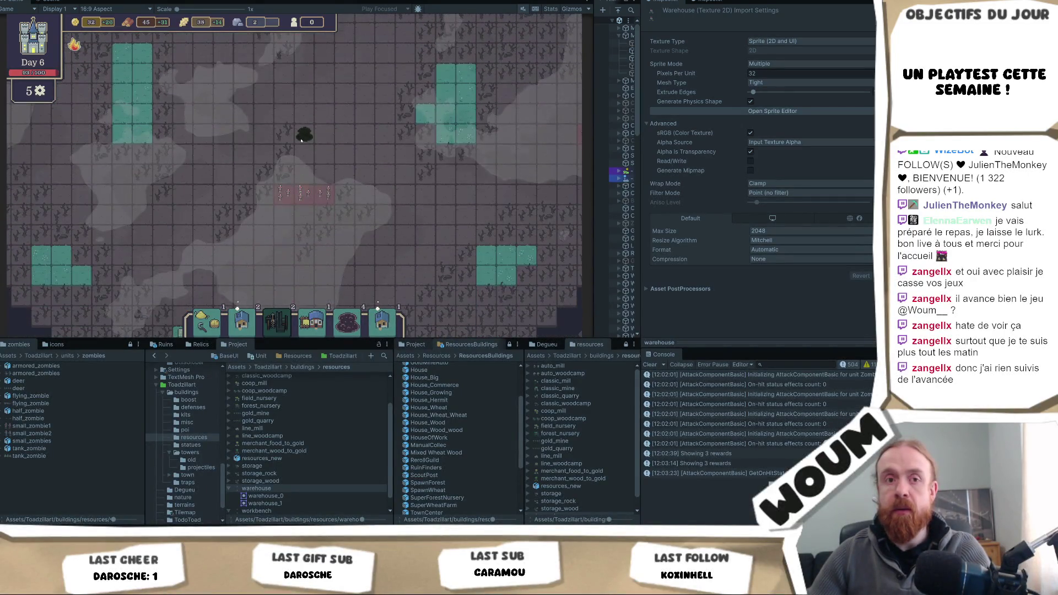
pyautogui.press('w')
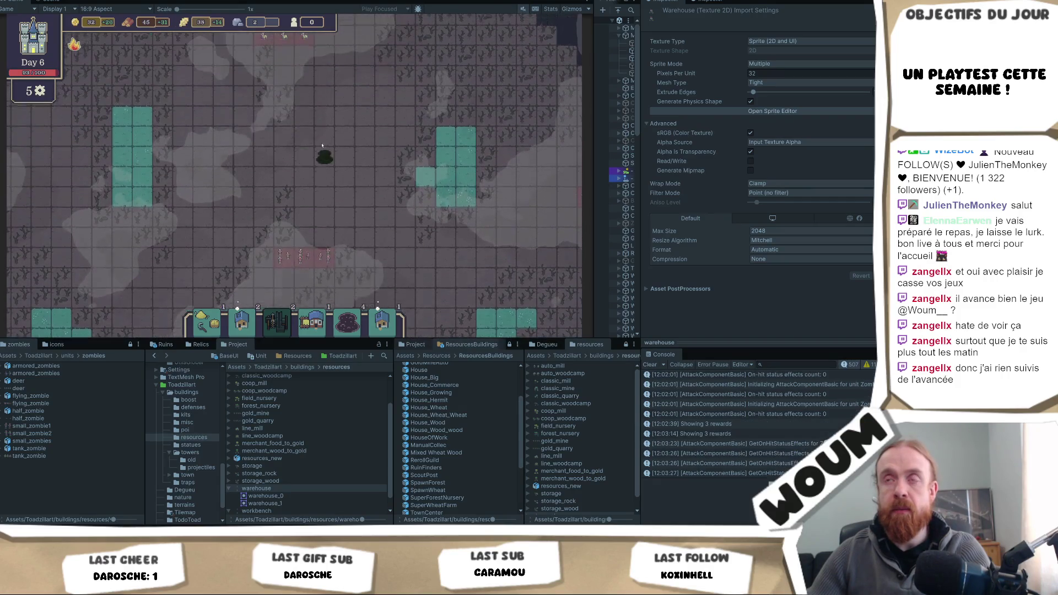
pyautogui.scroll(2, 303, 130)
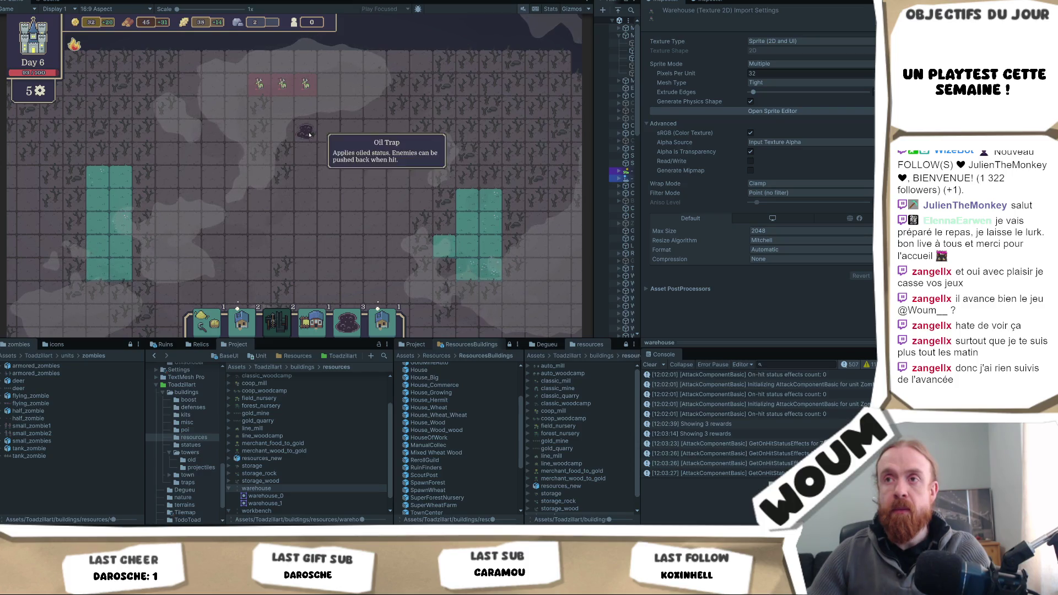
pyautogui.press('s')
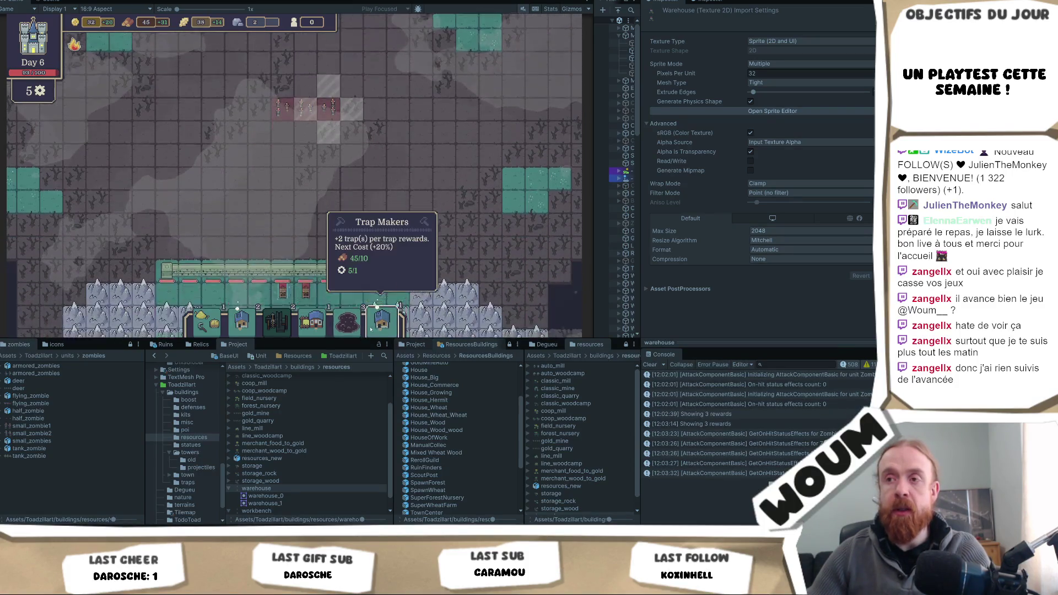
pyautogui.press('s')
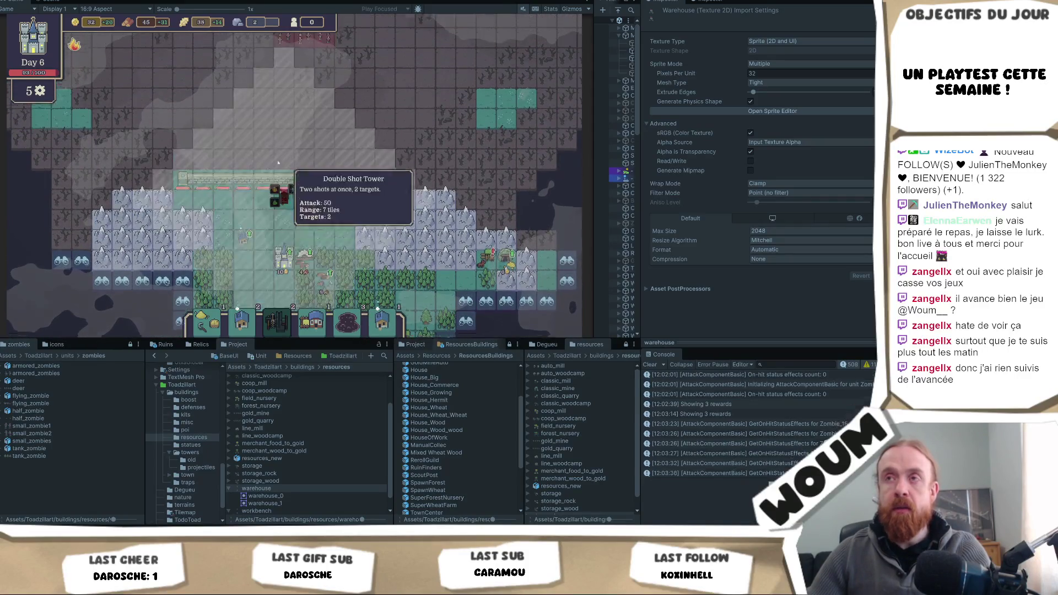
pyautogui.press('w')
pyautogui.press('s')
pyautogui.press('s')
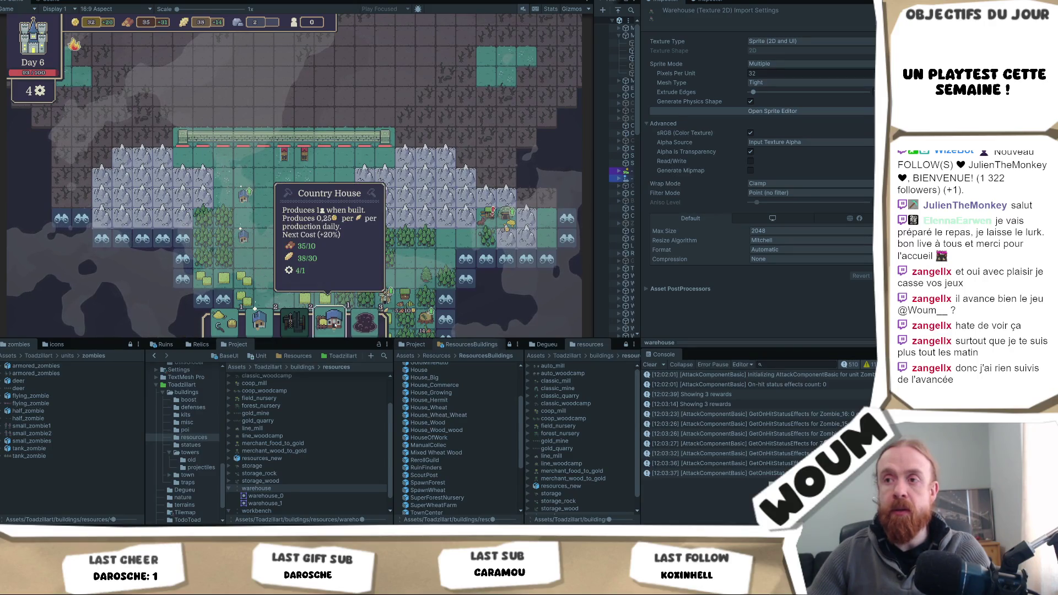
pyautogui.press('s')
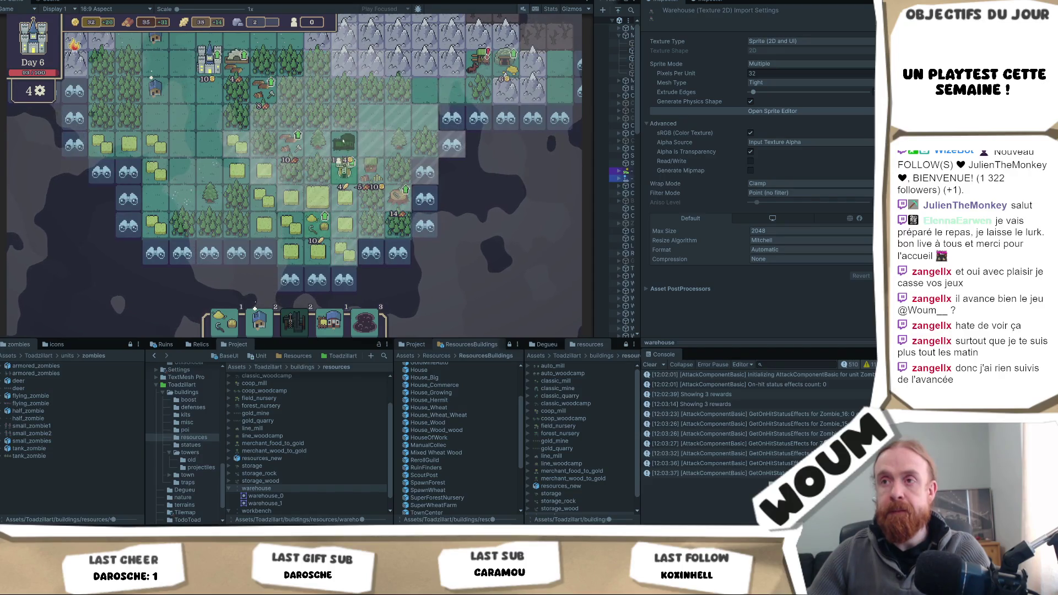
# Step: Place wheat, a house and a third building on discoverable tiles below the fields
pyautogui.press('s')
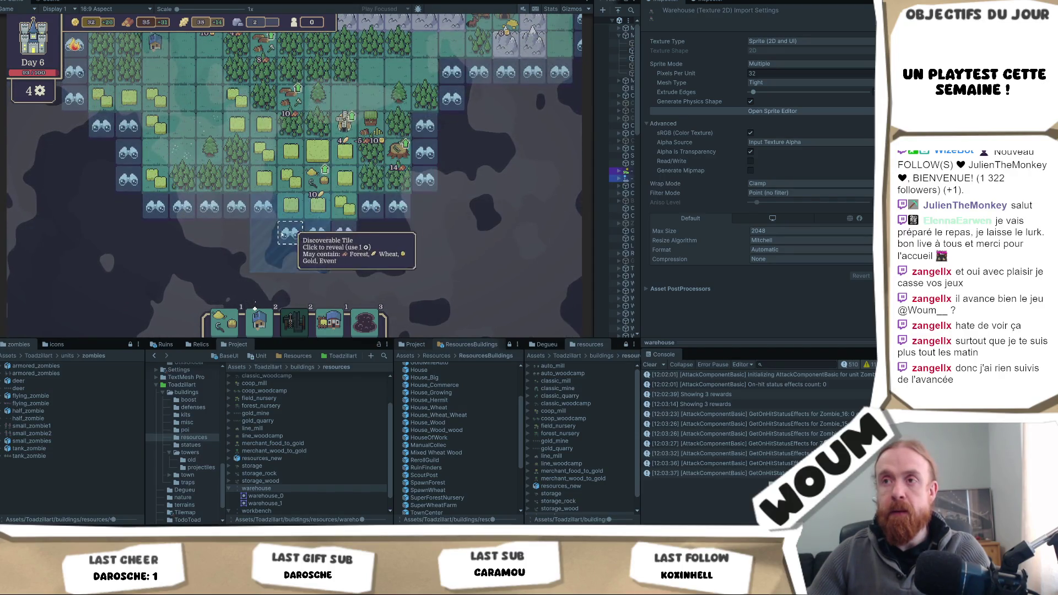
pyautogui.click(344, 207)
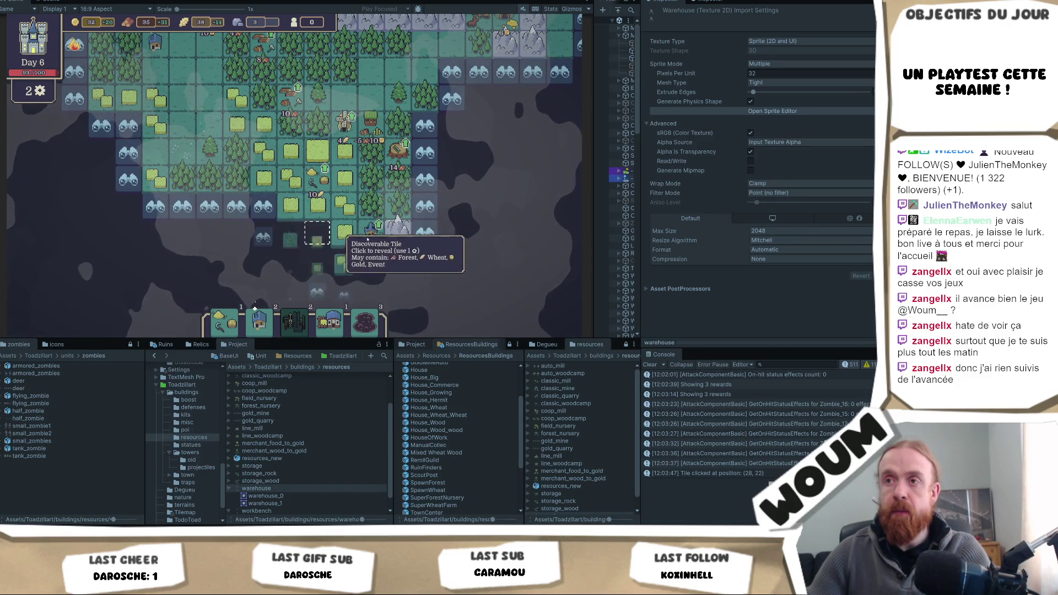
pyautogui.click(364, 226)
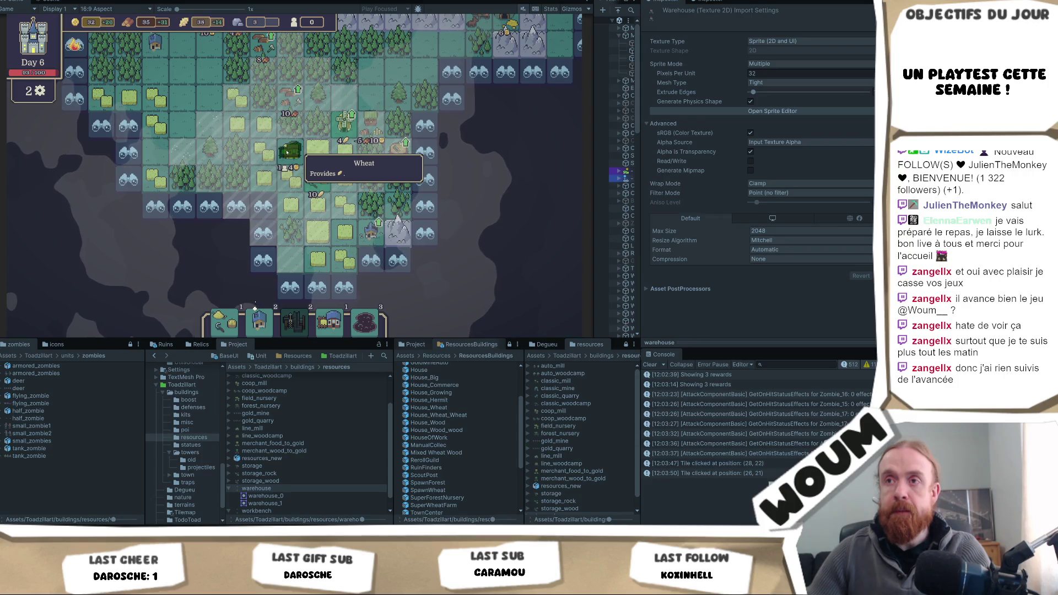
pyautogui.click(286, 152)
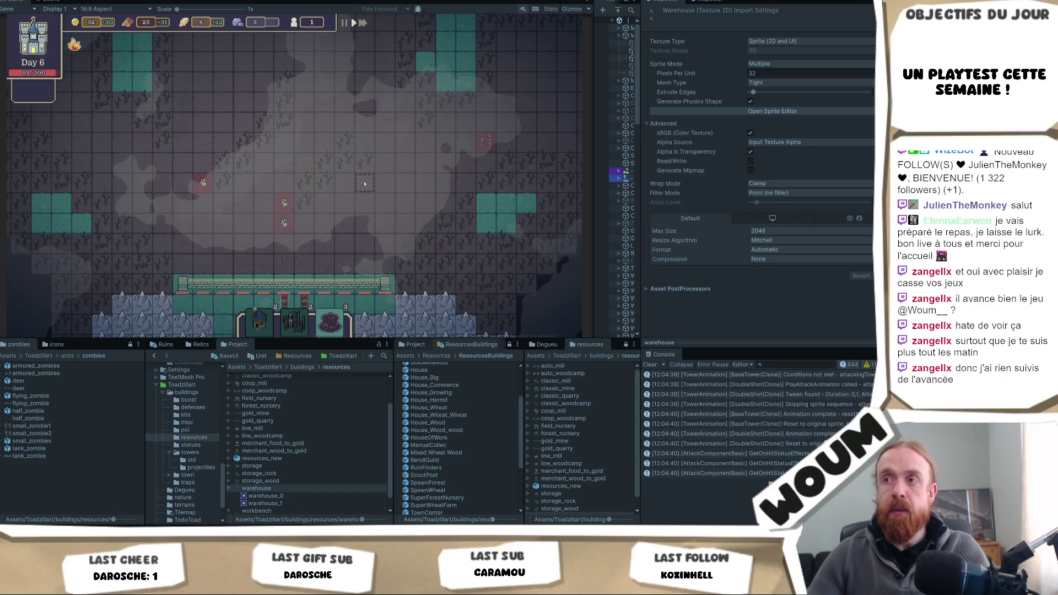
# Step: Zoom the game view and wait for the Day 7 kit offering Ballista, 2x Execution Tower and 2x Canon Tower
pyautogui.scroll(2, 364, 183)
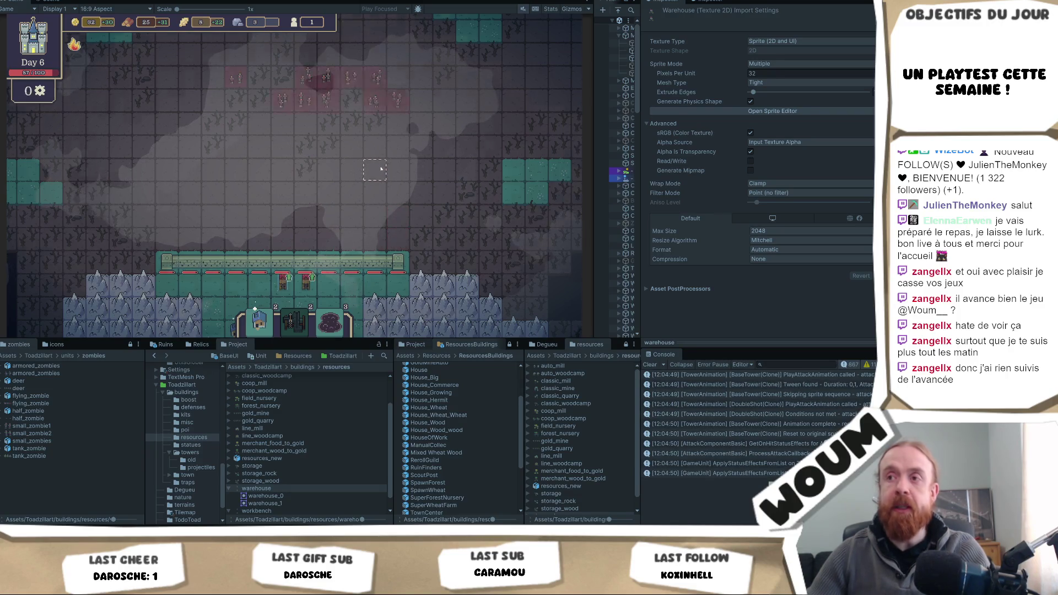
pyautogui.moveTo(158, 188)
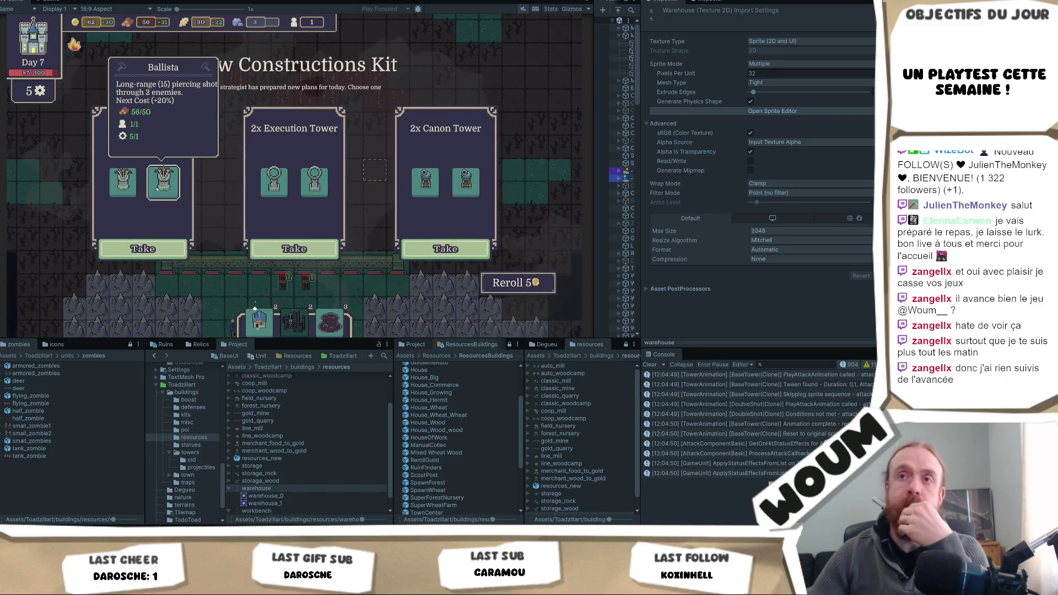
# Step: Take 2x Ballista, then the Helper Country House from the next kit
pyautogui.moveTo(286, 192)
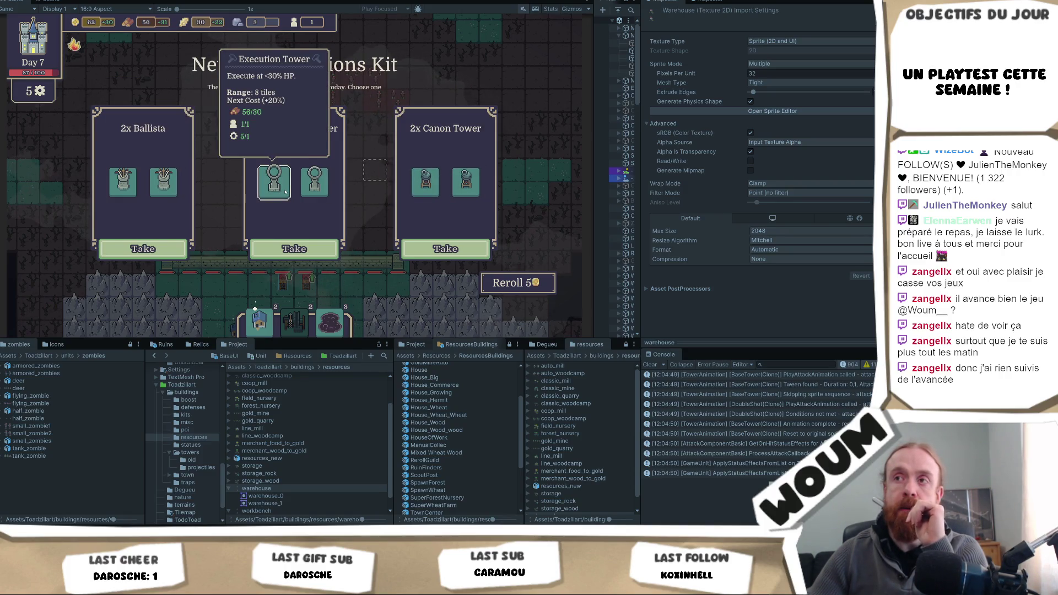
pyautogui.click(143, 249)
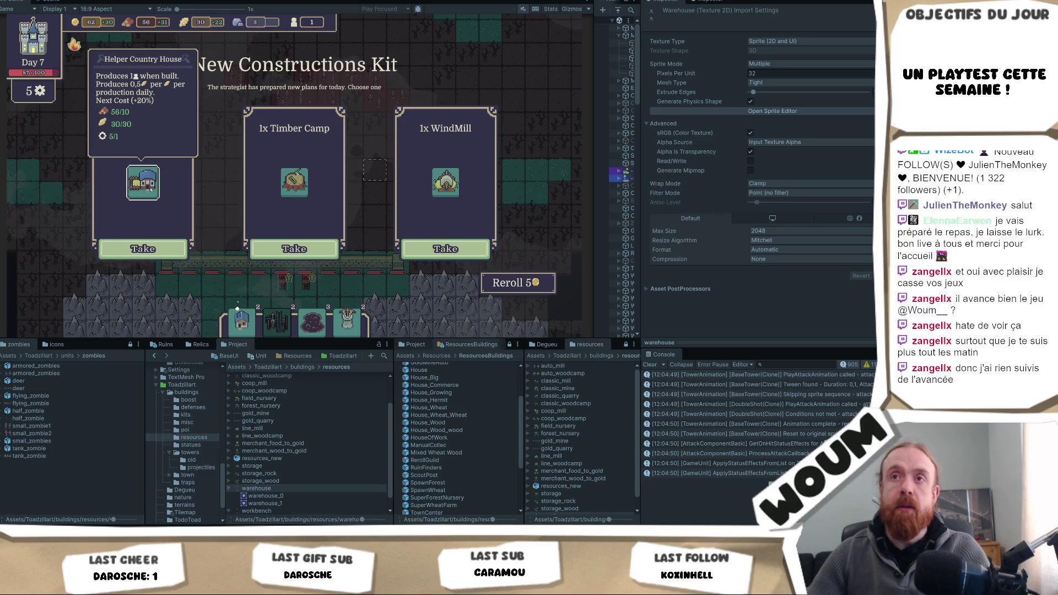
pyautogui.click(143, 249)
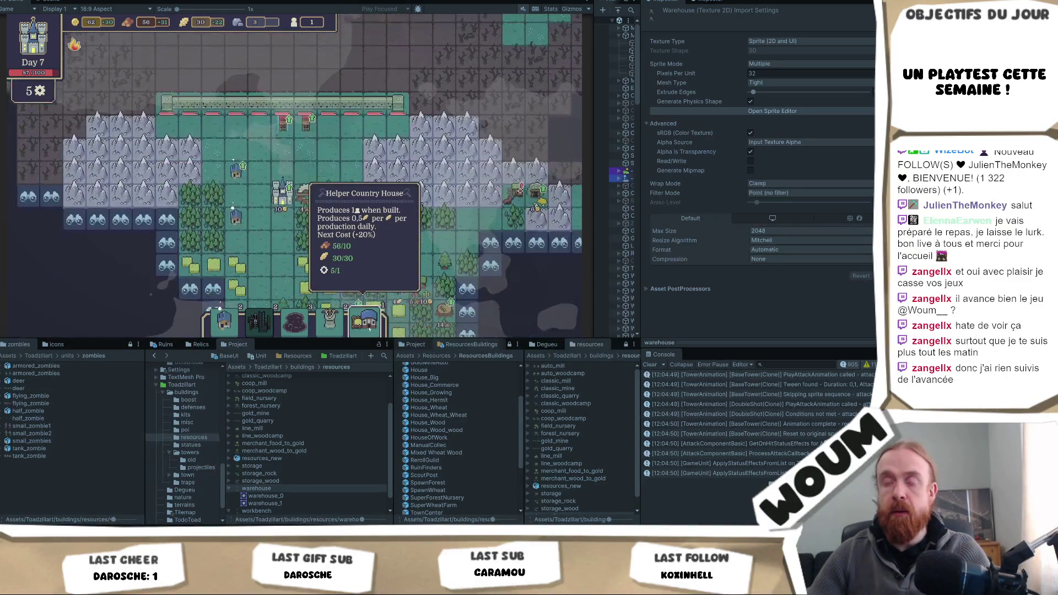
# Step: Place a new tower near the top cleared area for 50 wood and the last free worker
pyautogui.scroll(5, 353, 264)
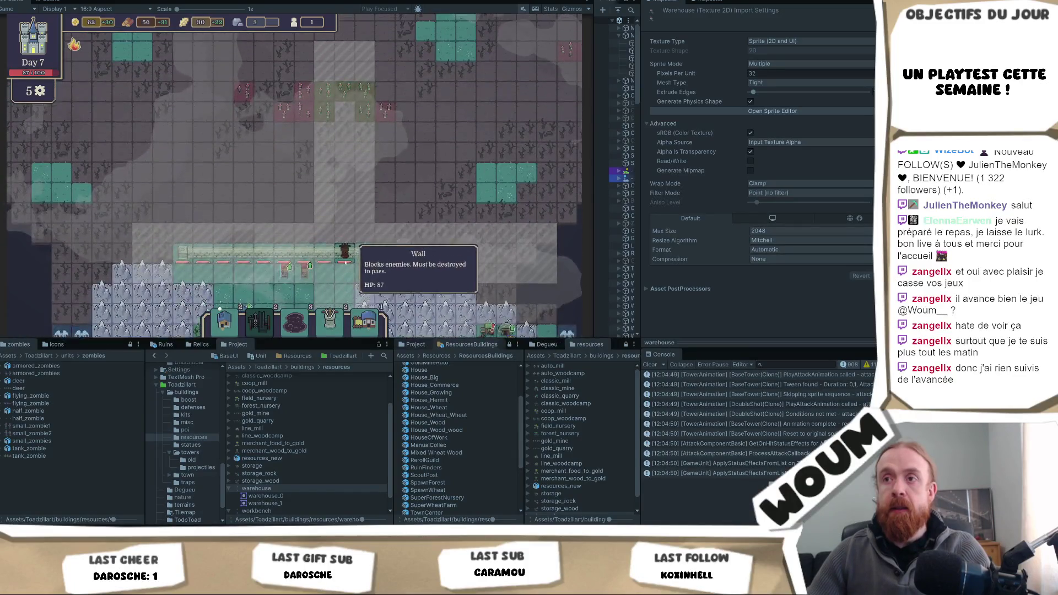
pyautogui.scroll(-2, 330, 259)
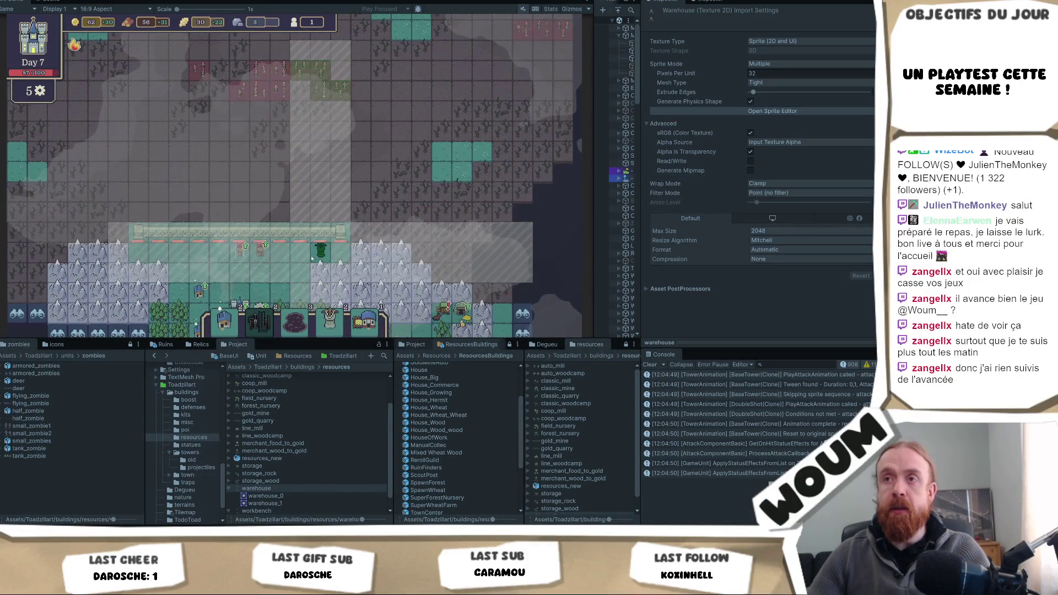
pyautogui.scroll(7, 312, 259)
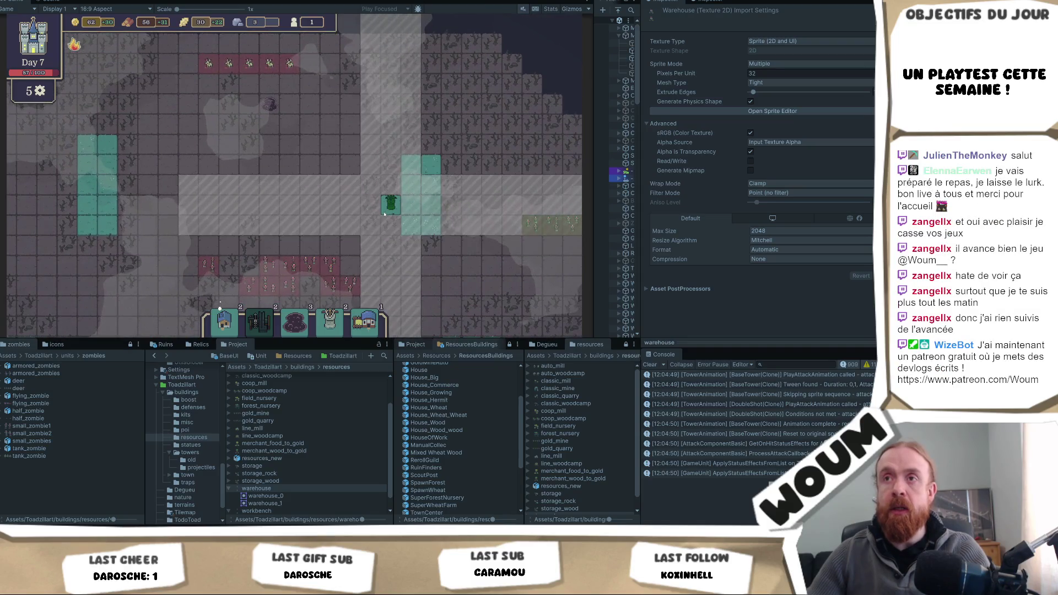
pyautogui.scroll(-3, 367, 207)
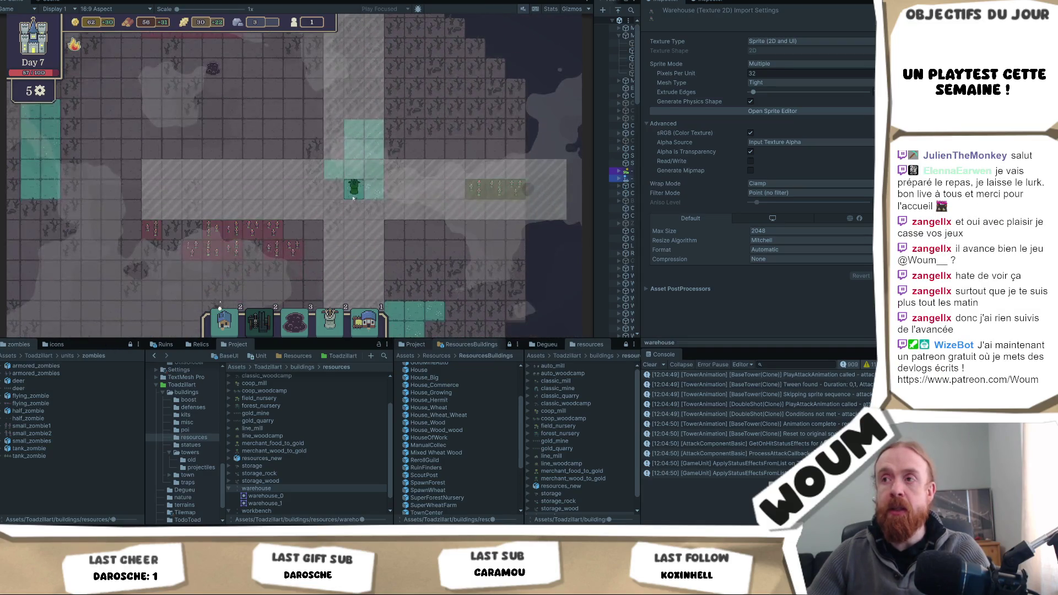
pyautogui.scroll(-3, 354, 192)
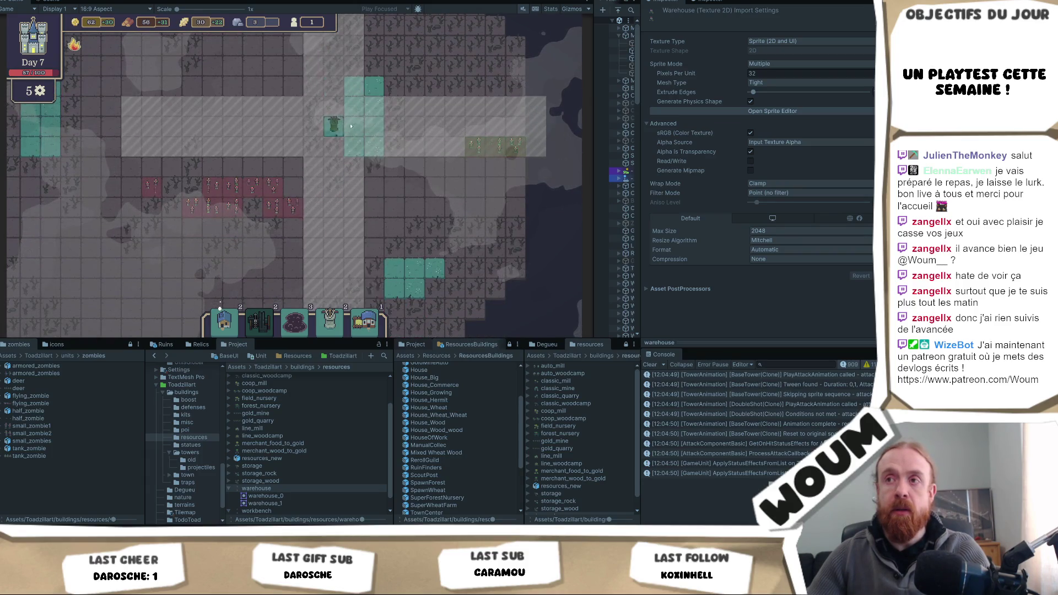
pyautogui.scroll(-2, 385, 220)
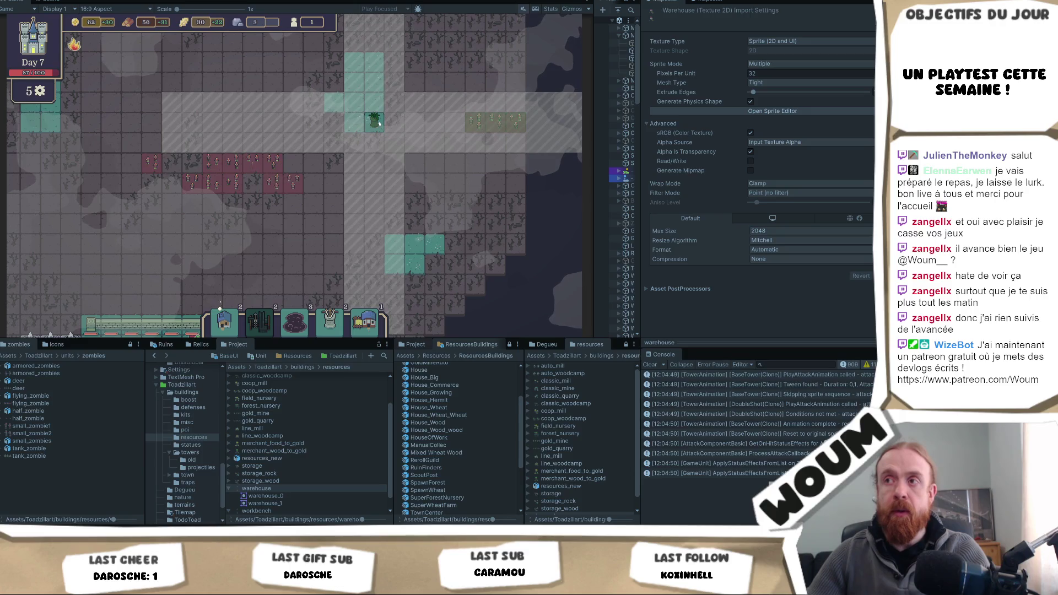
pyautogui.scroll(5, 379, 124)
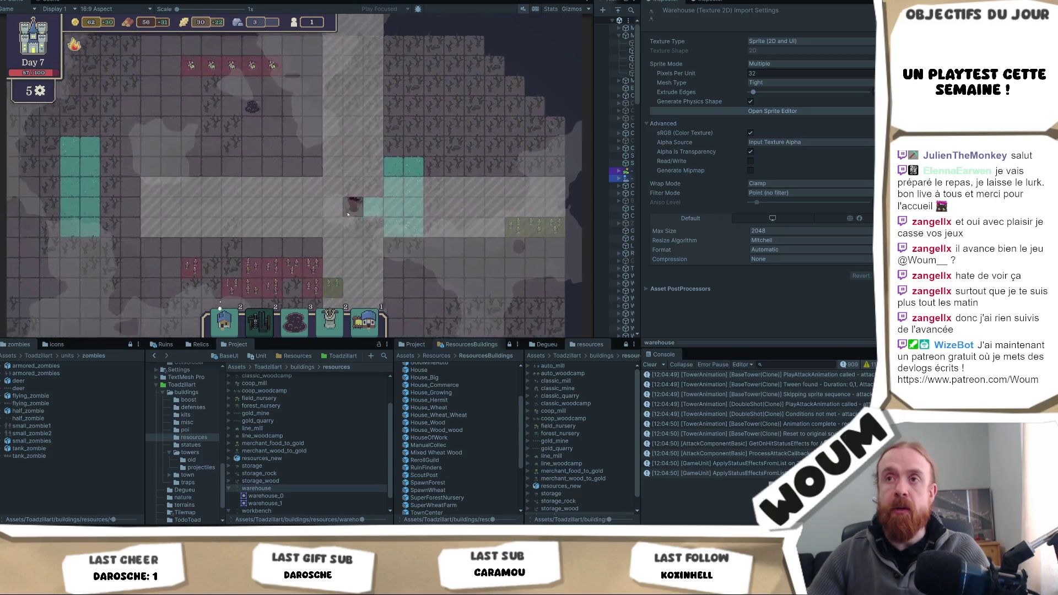
pyautogui.press('d')
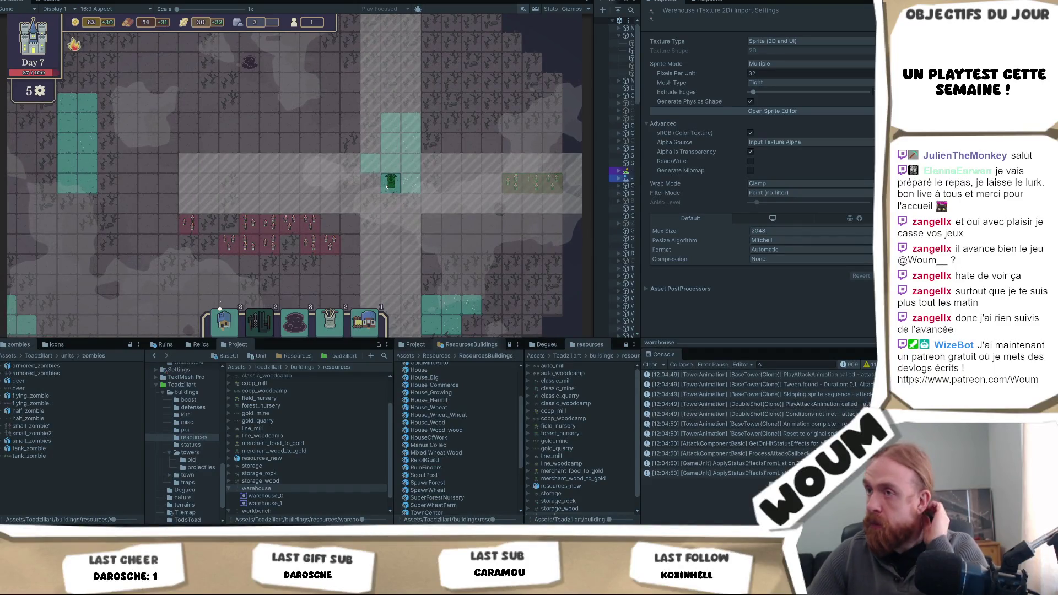
pyautogui.click(386, 187)
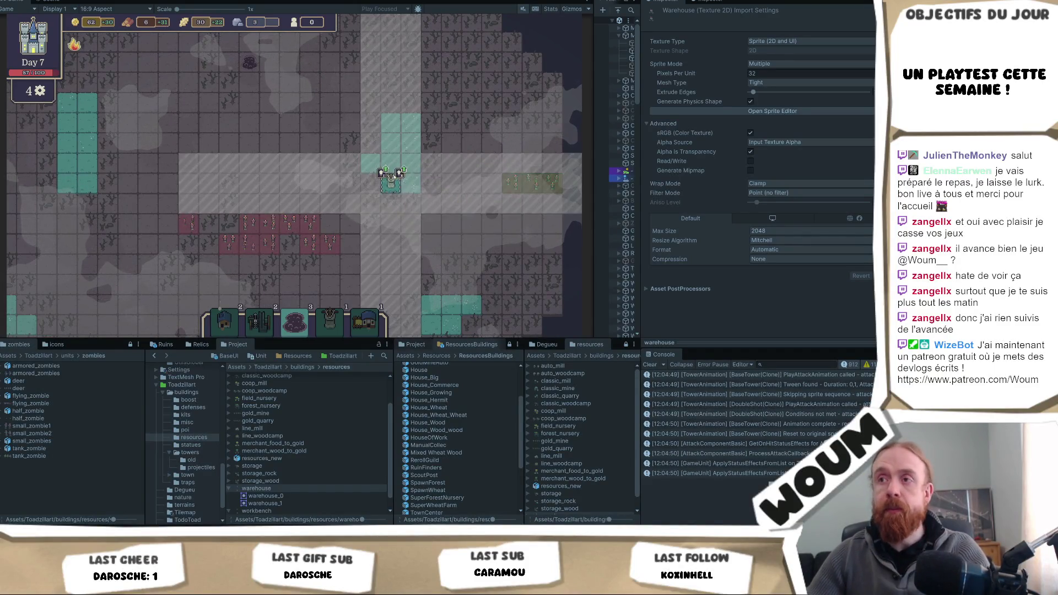
# Step: Place a Killing Ballista on a tile for 40 gold
pyautogui.press('s')
pyautogui.press('a')
pyautogui.press('w')
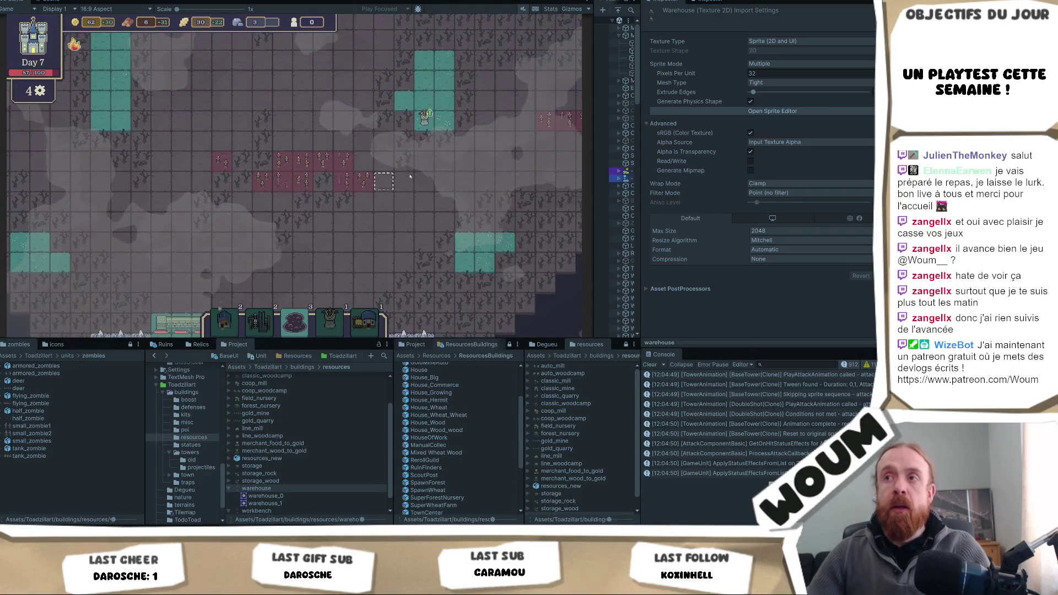
pyautogui.moveTo(426, 114)
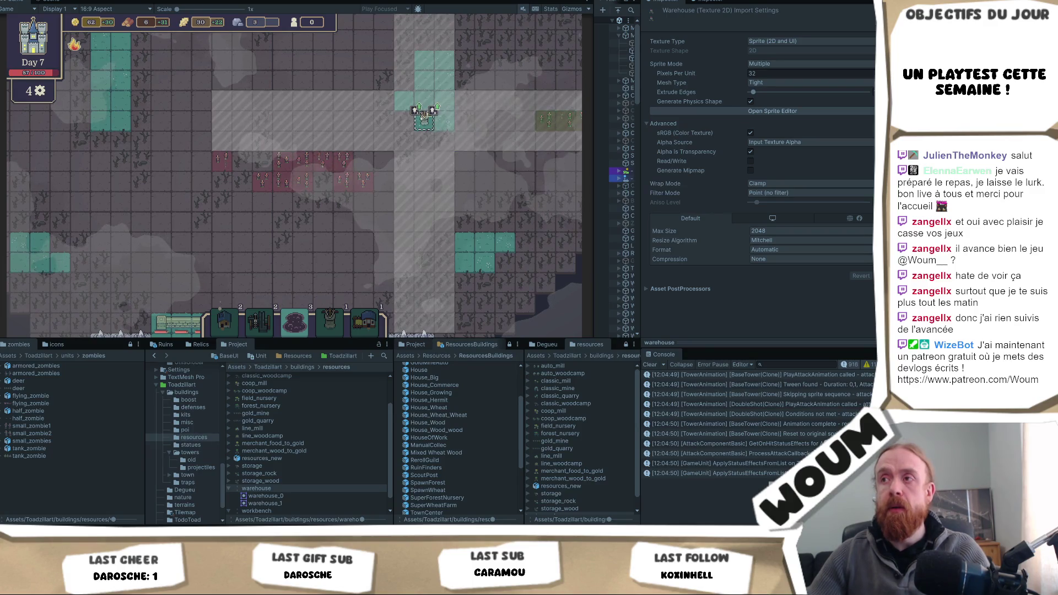
pyautogui.click(422, 116)
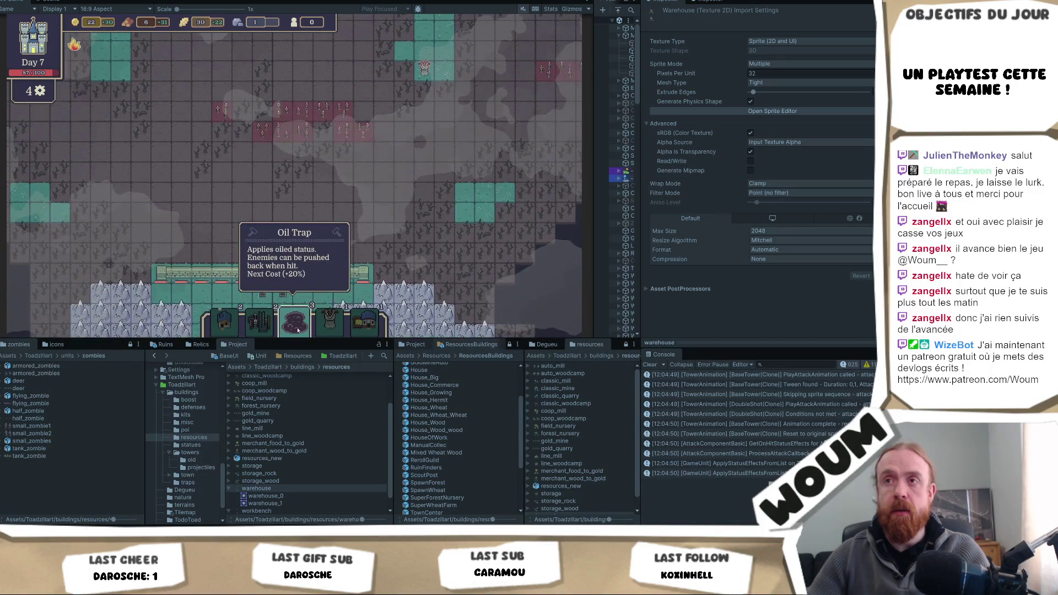
# Step: Scroll the game view to inspect the upper and lower fields below the walls
pyautogui.scroll(5, 297, 330)
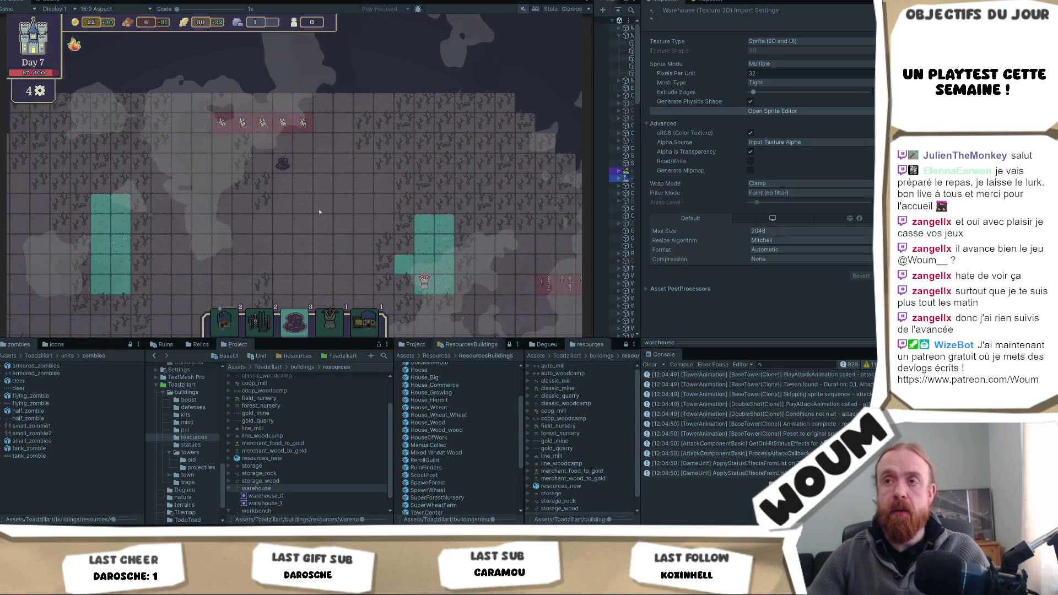
pyautogui.scroll(-5, 298, 317)
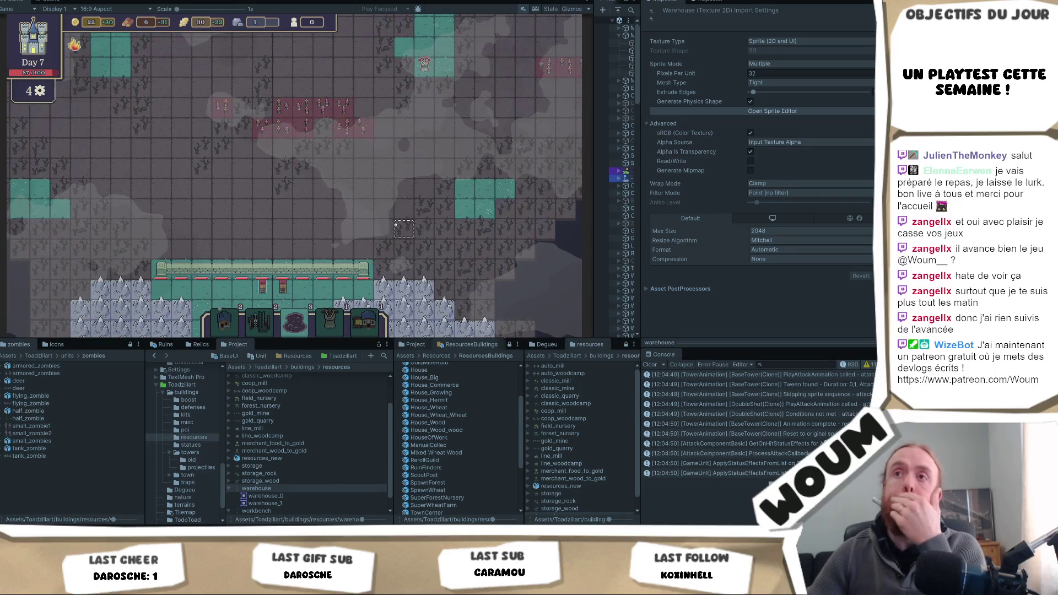
pyautogui.scroll(-3, 393, 226)
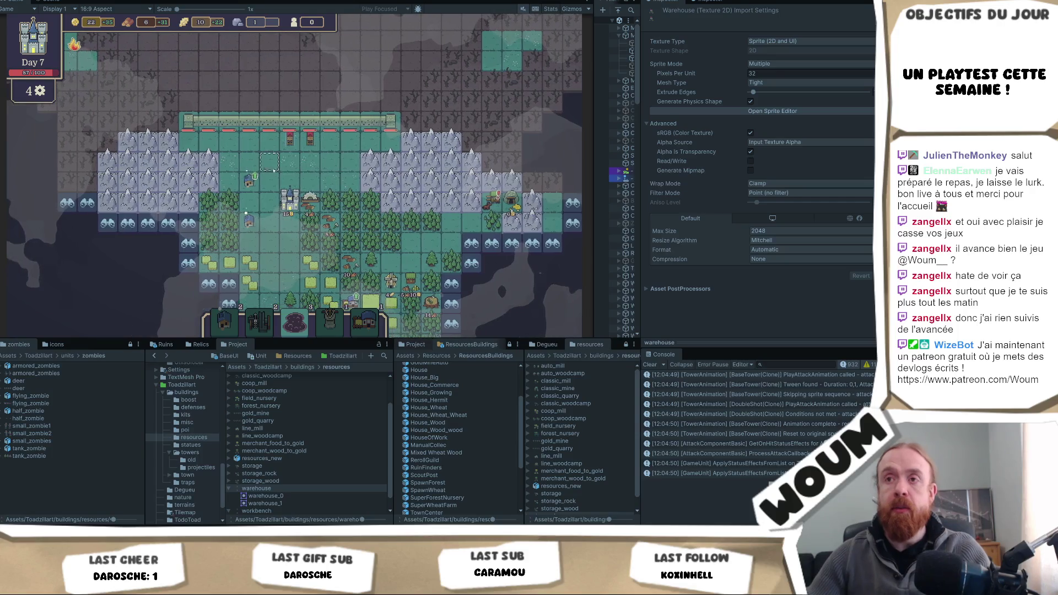
# Step: Rebuild the House Ruins as a Spacious House, raising population to 2, and start the night wave
pyautogui.moveTo(255, 174)
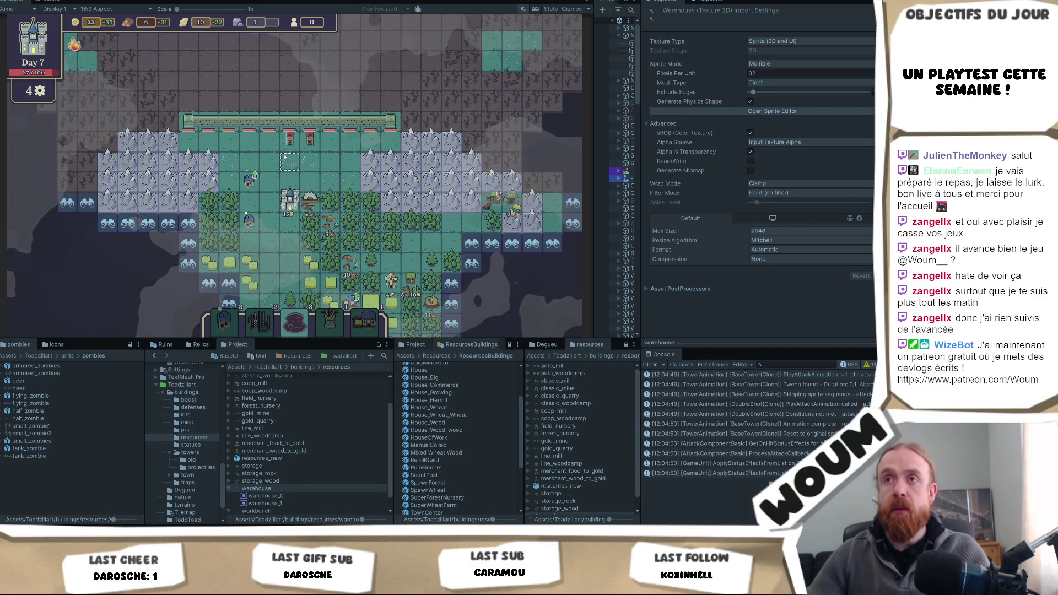
pyautogui.press('s')
pyautogui.press('d')
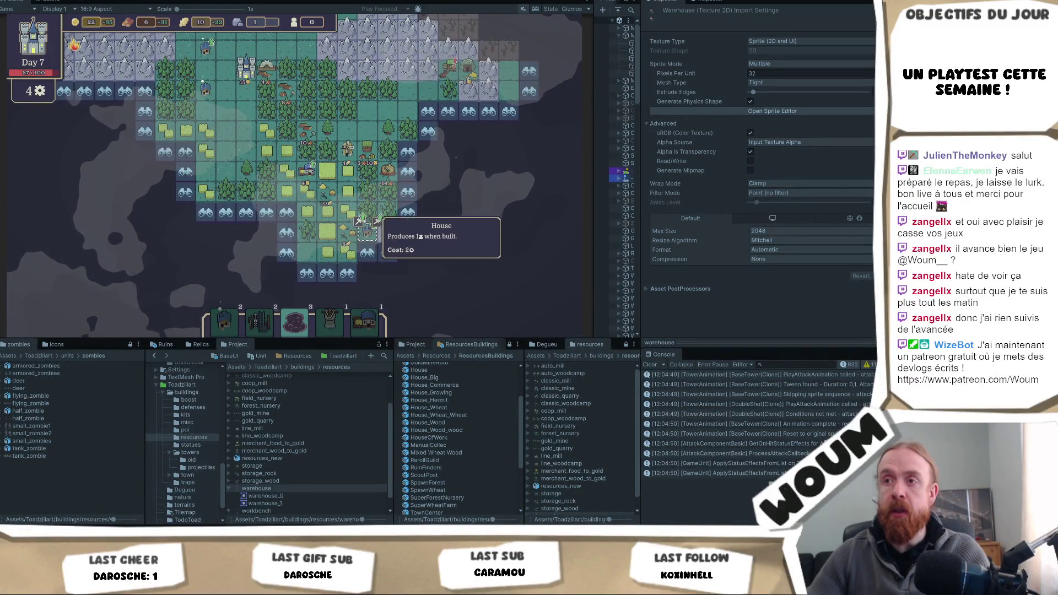
pyautogui.click(367, 231)
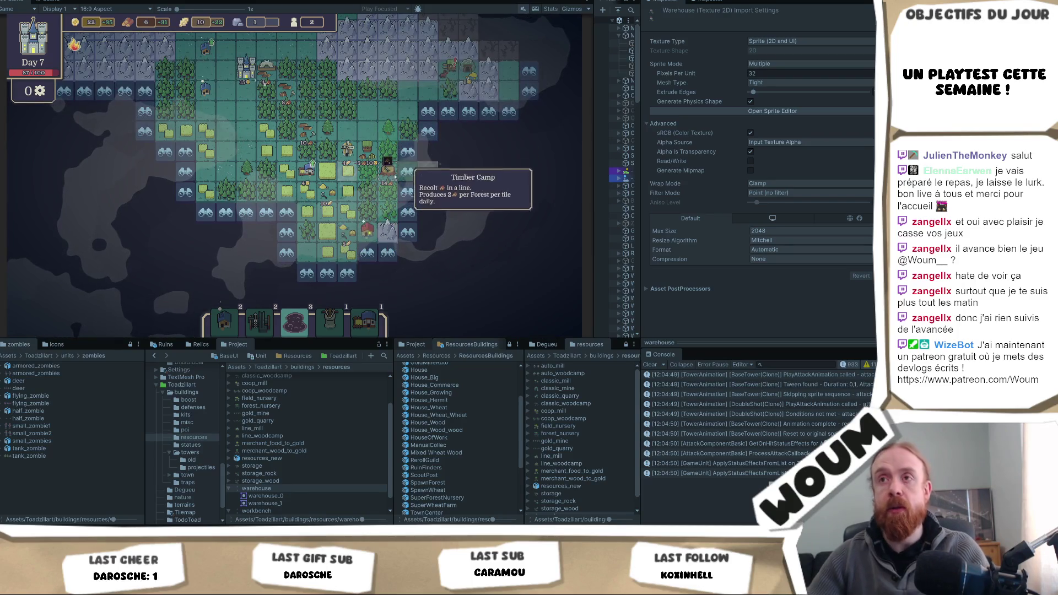
pyautogui.press('w')
pyautogui.press('w')
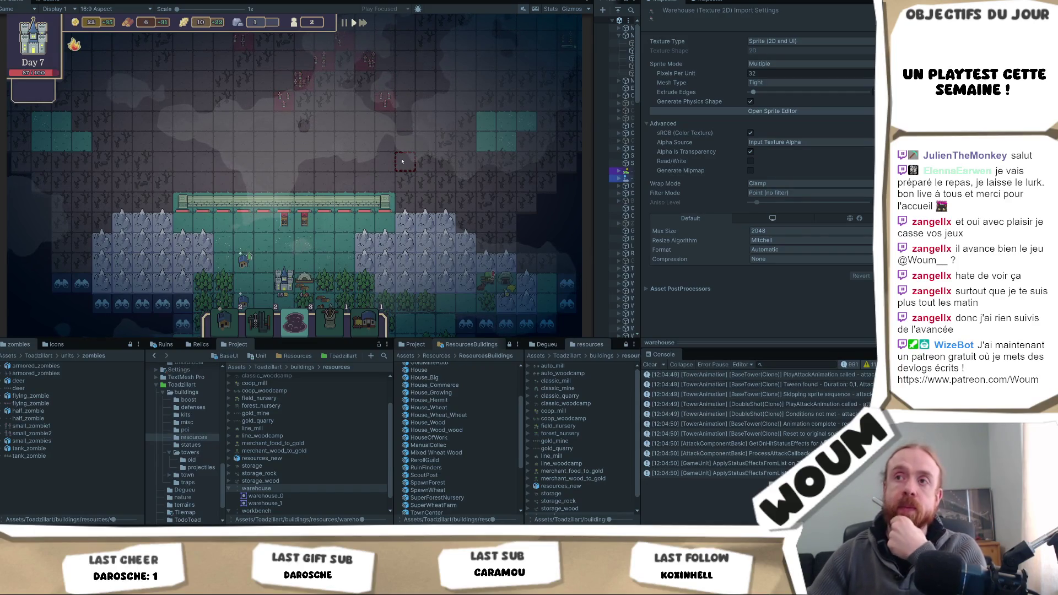
pyautogui.scroll(1, 367, 176)
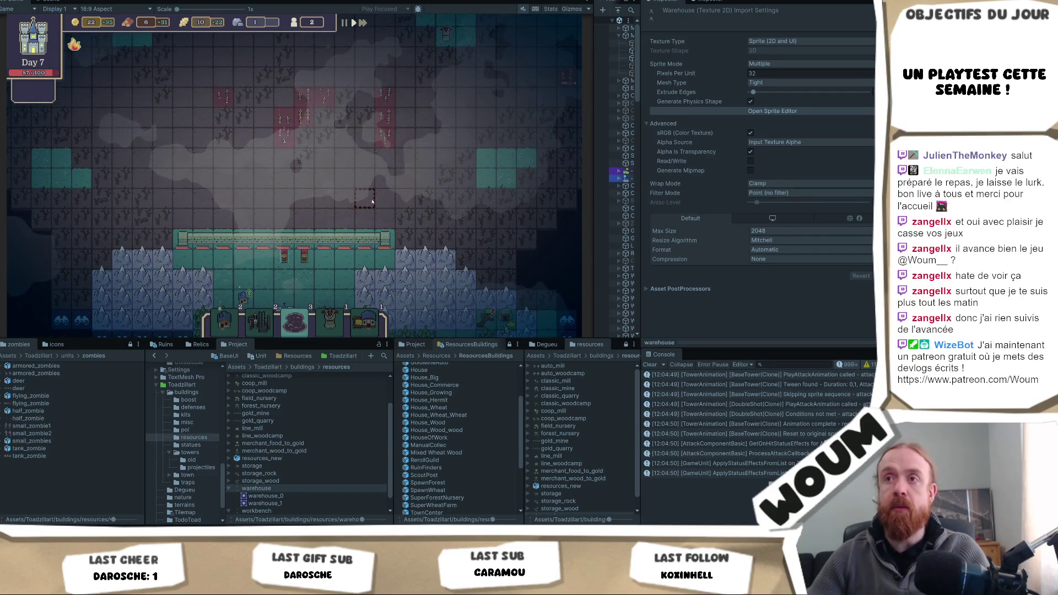
pyautogui.scroll(1, 380, 214)
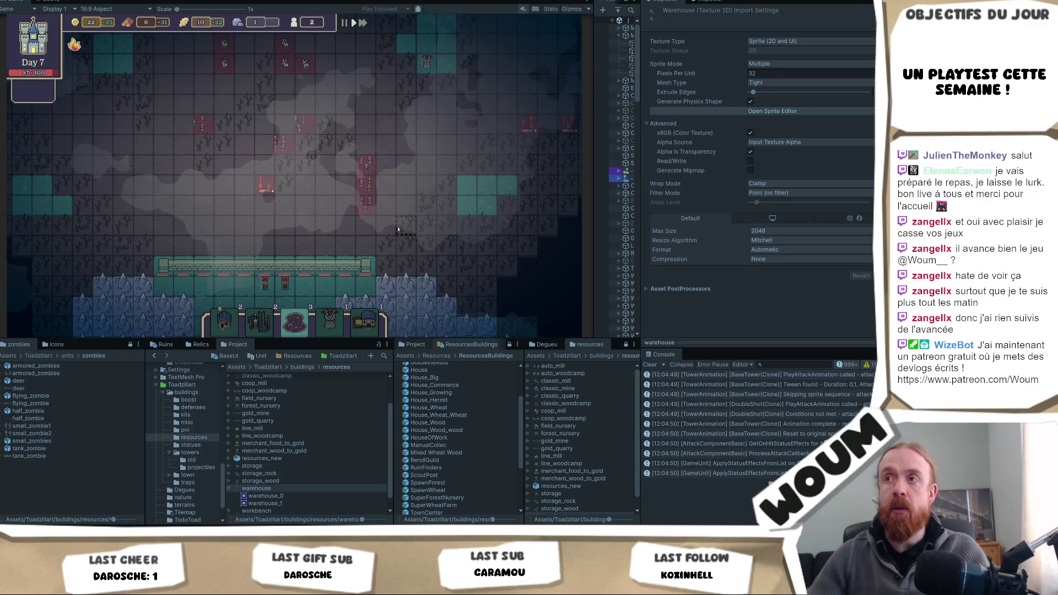
pyautogui.hscroll(2, 419, 215)
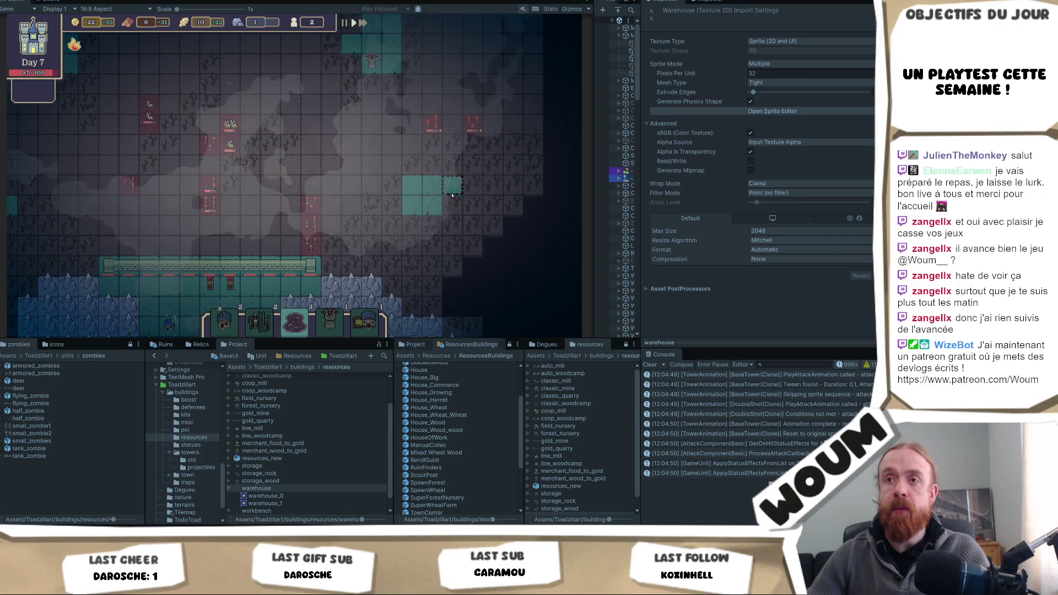
pyautogui.scroll(2, 452, 192)
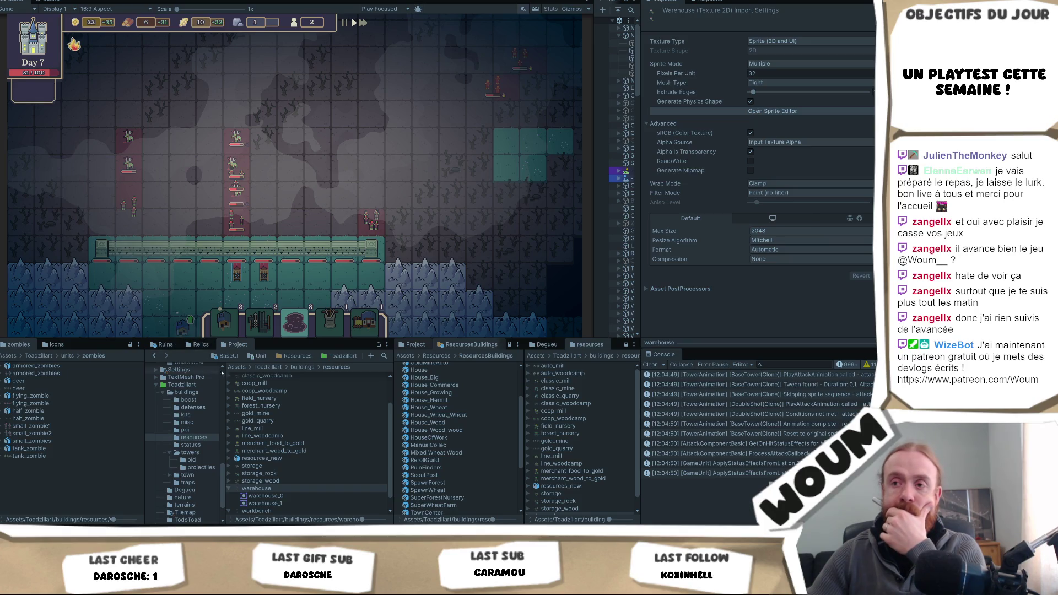
# Step: Browse the project tree to Resources > ResourcesBuildings > Defense to list the tower prefabs
pyautogui.click(160, 347)
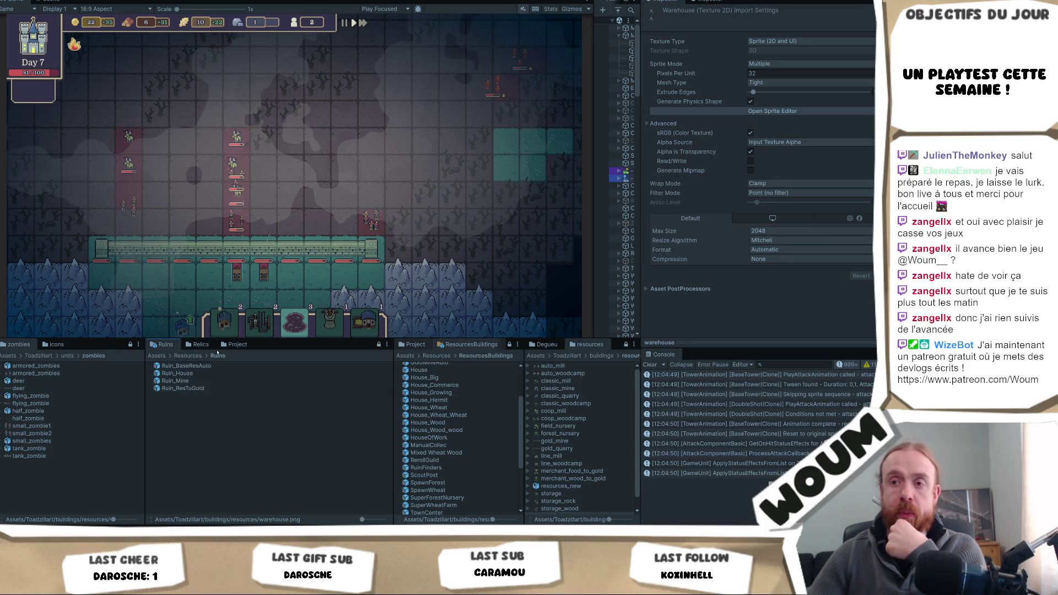
pyautogui.click(234, 344)
pyautogui.scroll(-3, 187, 452)
pyautogui.scroll(10, 200, 452)
pyautogui.scroll(2, 203, 422)
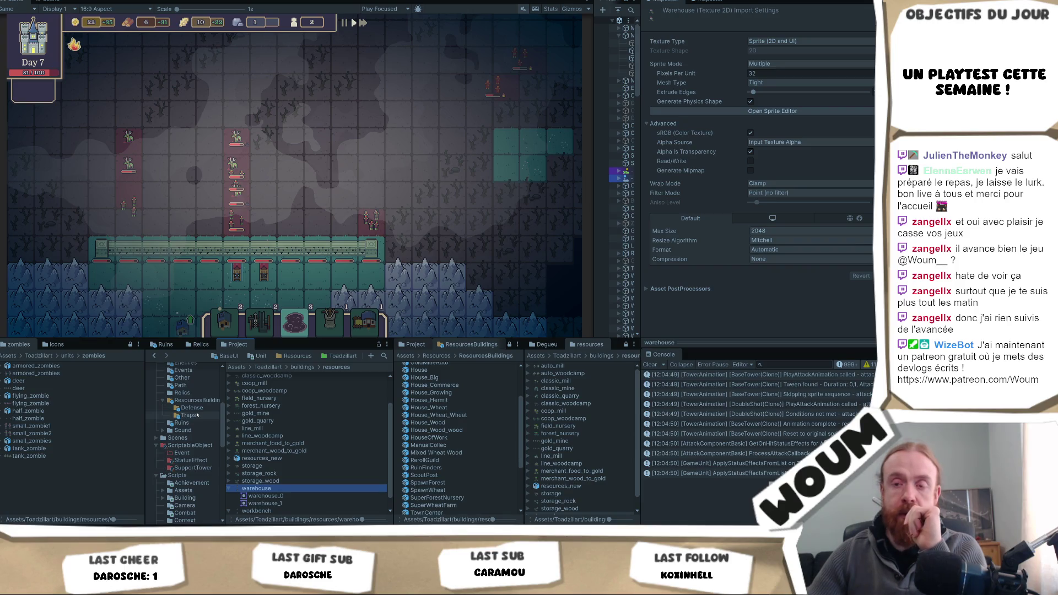
pyautogui.click(196, 414)
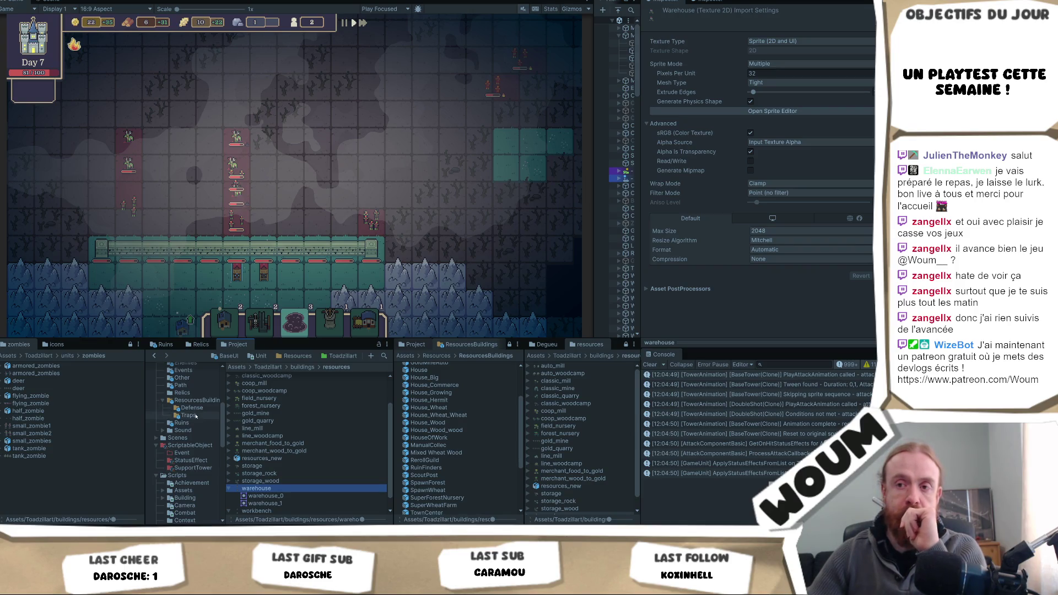
pyautogui.click(197, 408)
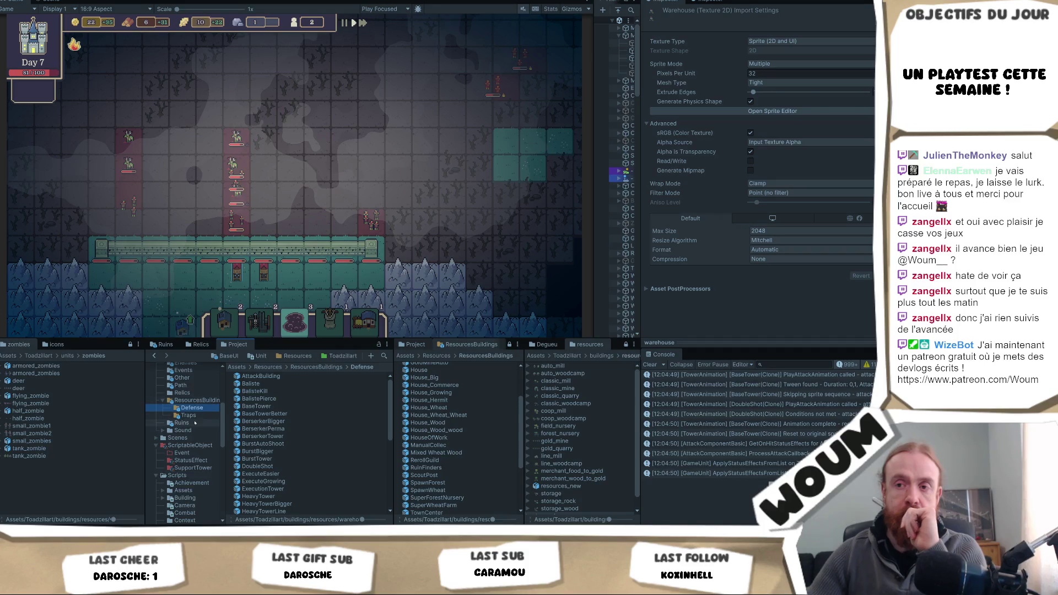
pyautogui.scroll(5, 199, 420)
pyautogui.scroll(-5, 196, 422)
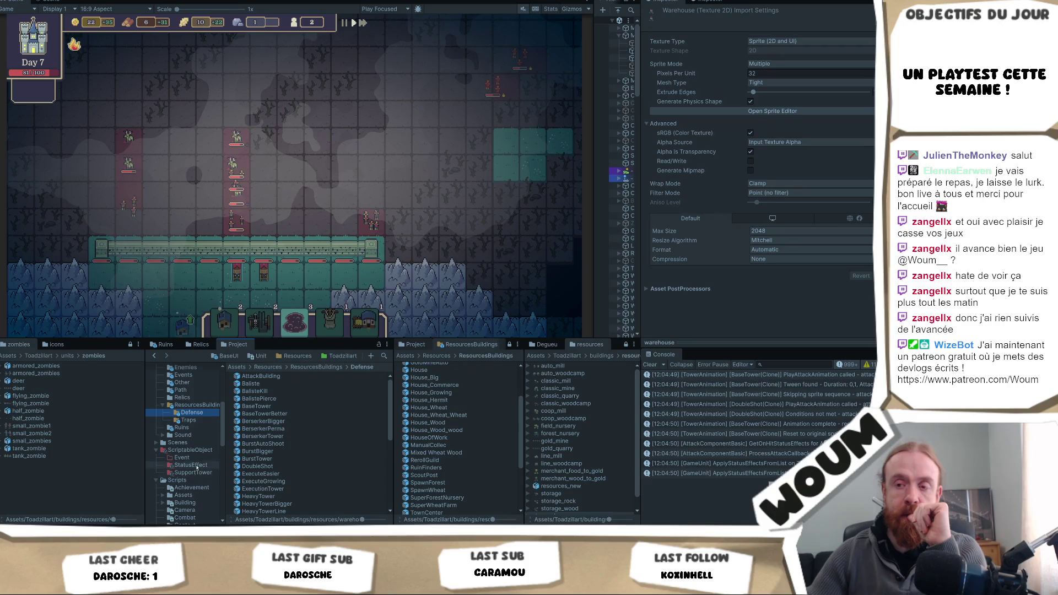
# Step: In ScriptableObject/StatusEffect, set BurnEffect's Initial Charges to 3 and Damage Per Tick to 5
pyautogui.click(193, 464)
pyautogui.click(259, 376)
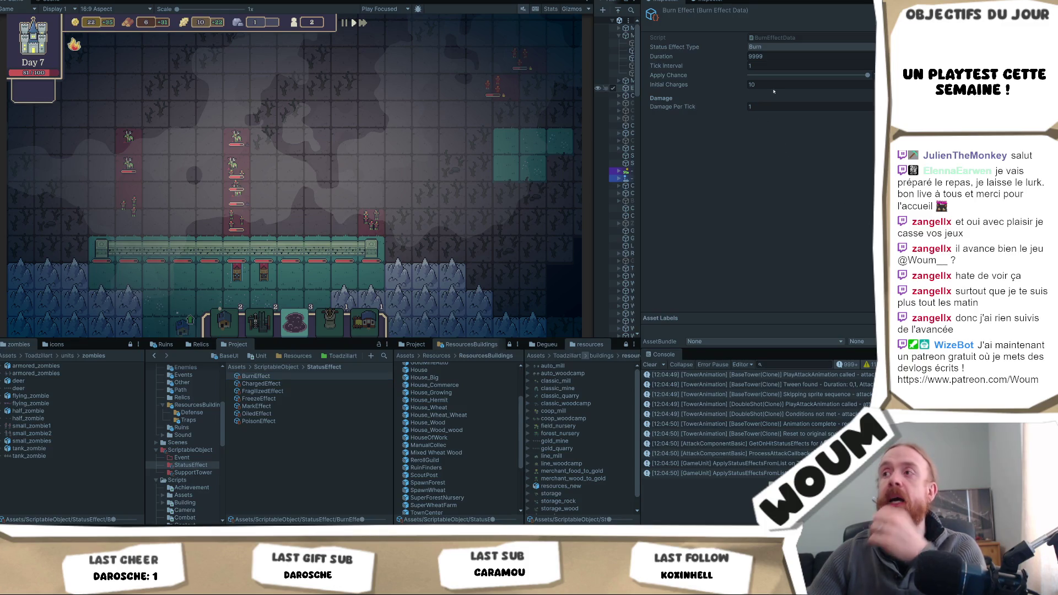
pyautogui.click(783, 107)
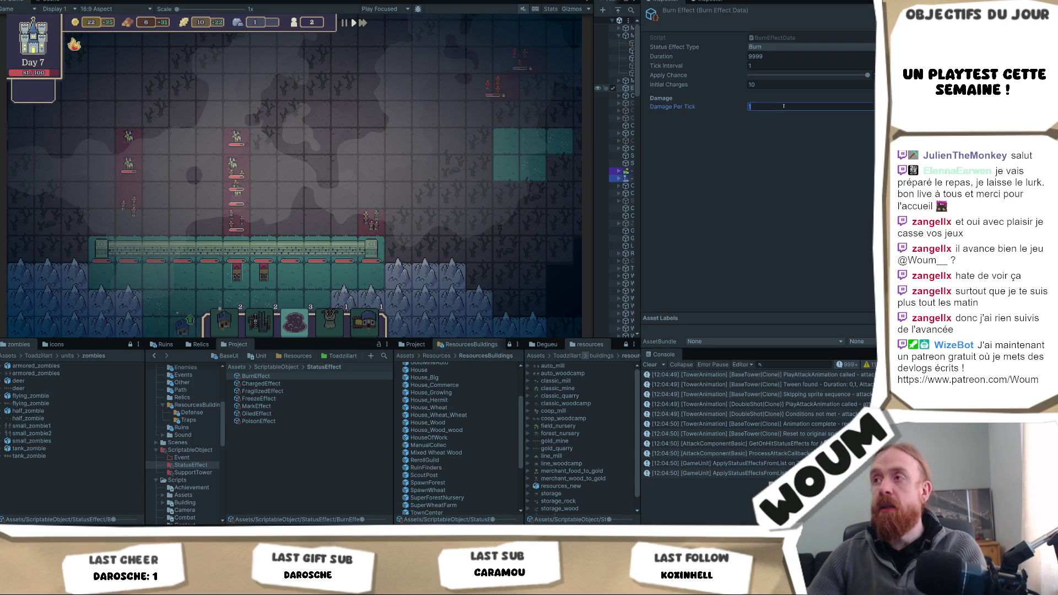
pyautogui.click(763, 81)
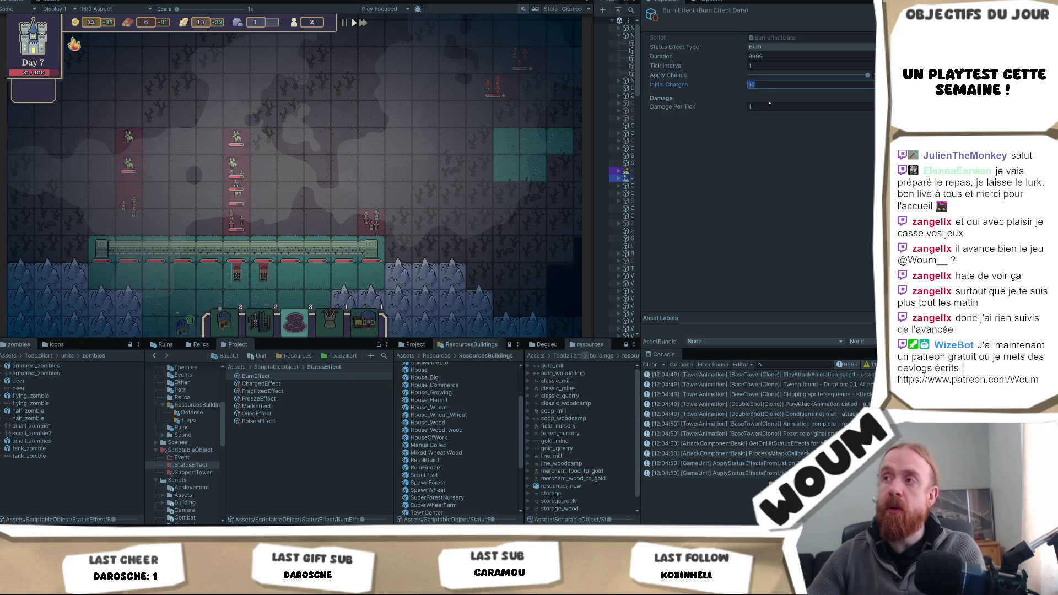
pyautogui.write('1')
pyautogui.click(764, 105)
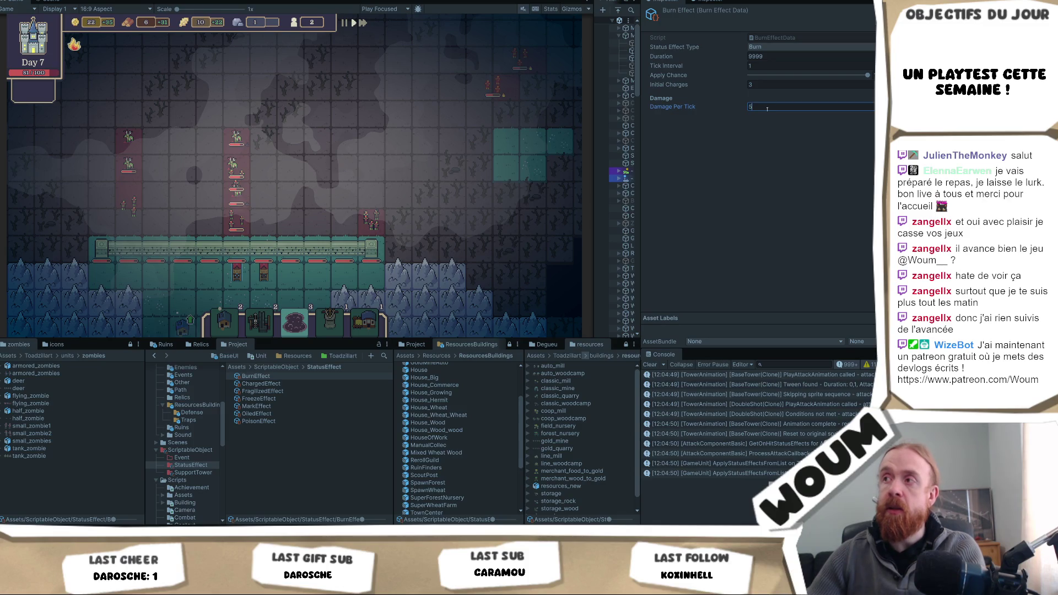
pyautogui.click(419, 157)
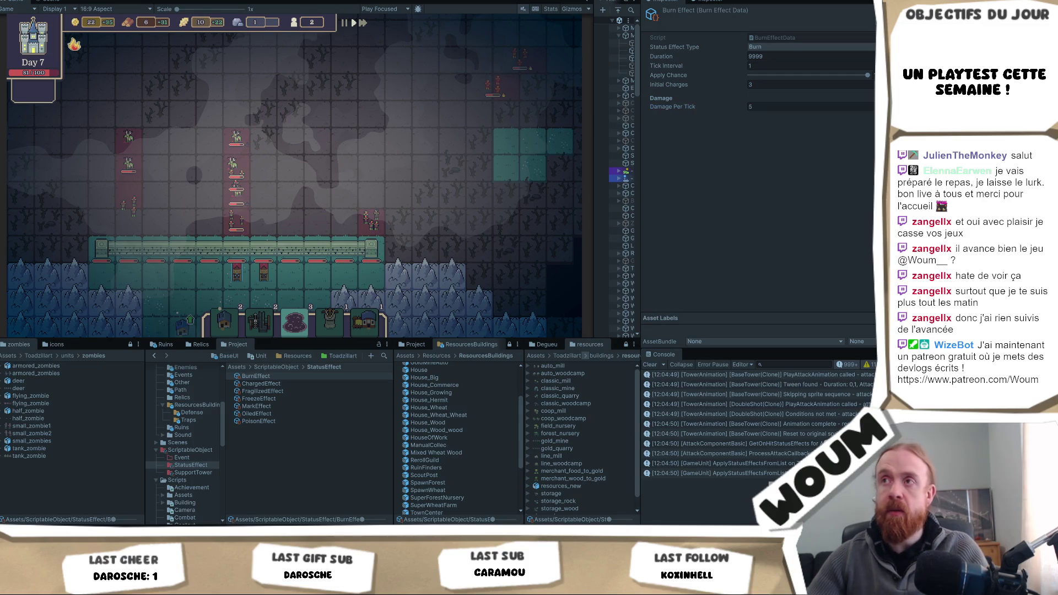
pyautogui.moveTo(280, 249)
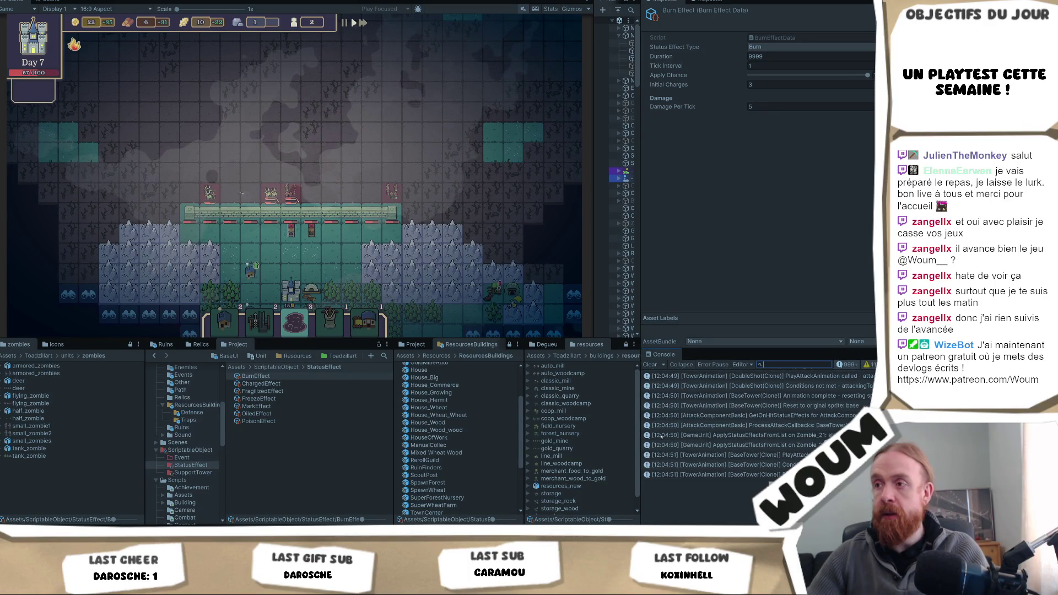
# Step: Widen the Inspector and Console panels while the playtest runs on to day 8
pyautogui.moveTo(639, 424); pyautogui.dragTo(611, 424)
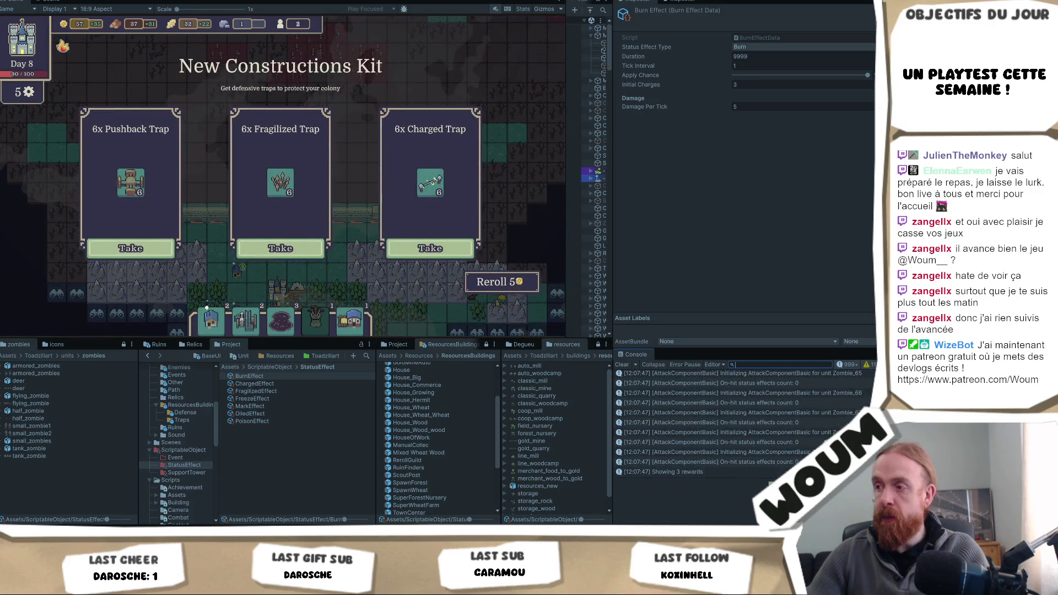
# Step: Take the 6x Fragilized Trap offer, then the Wheat Market construction
pyautogui.click(840, 364)
pyautogui.click(848, 366)
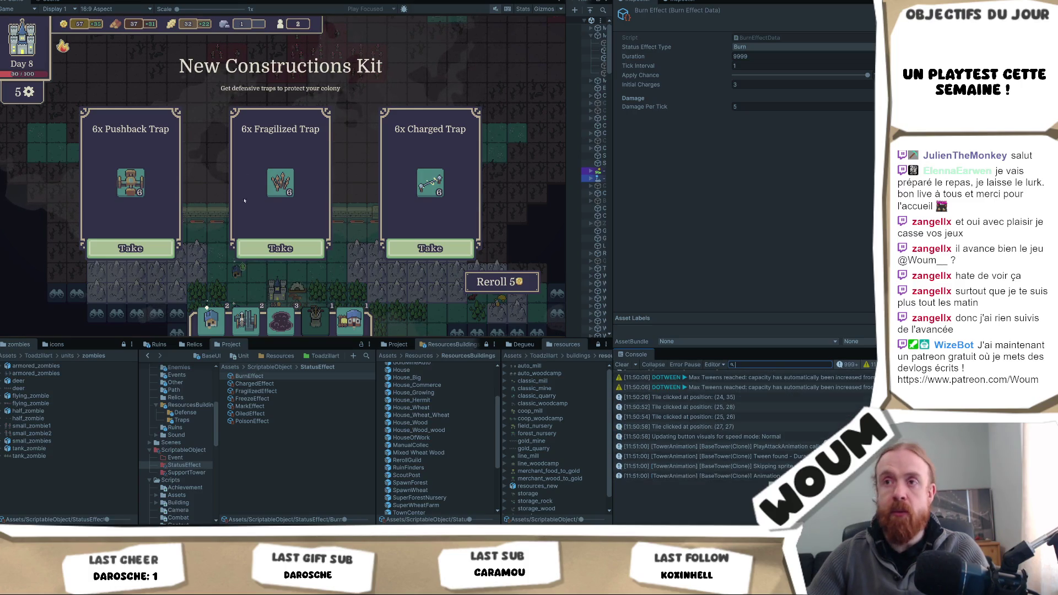
pyautogui.moveTo(430, 184)
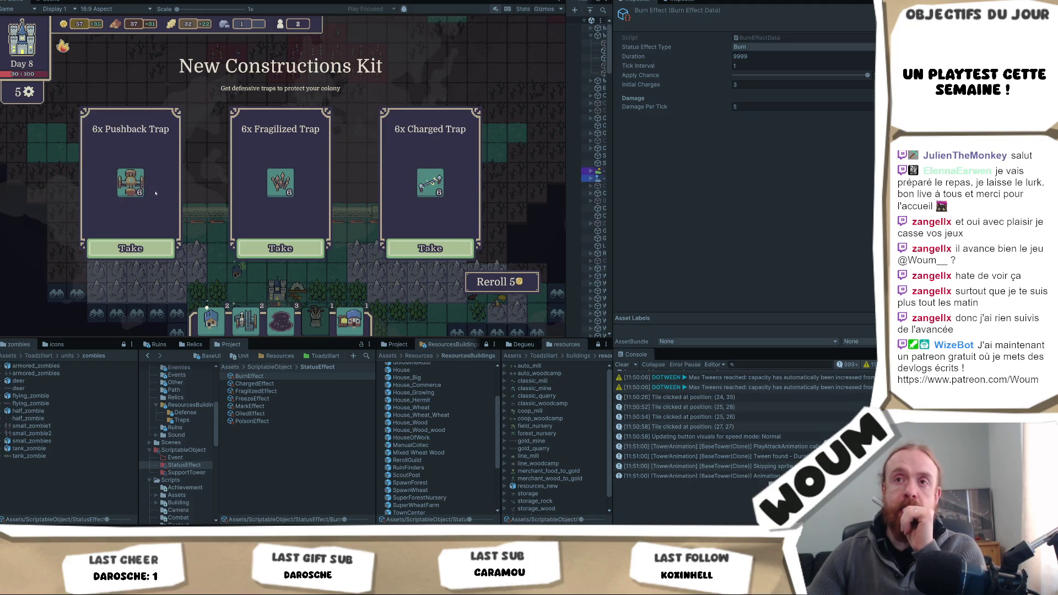
pyautogui.moveTo(141, 193)
pyautogui.moveTo(290, 190)
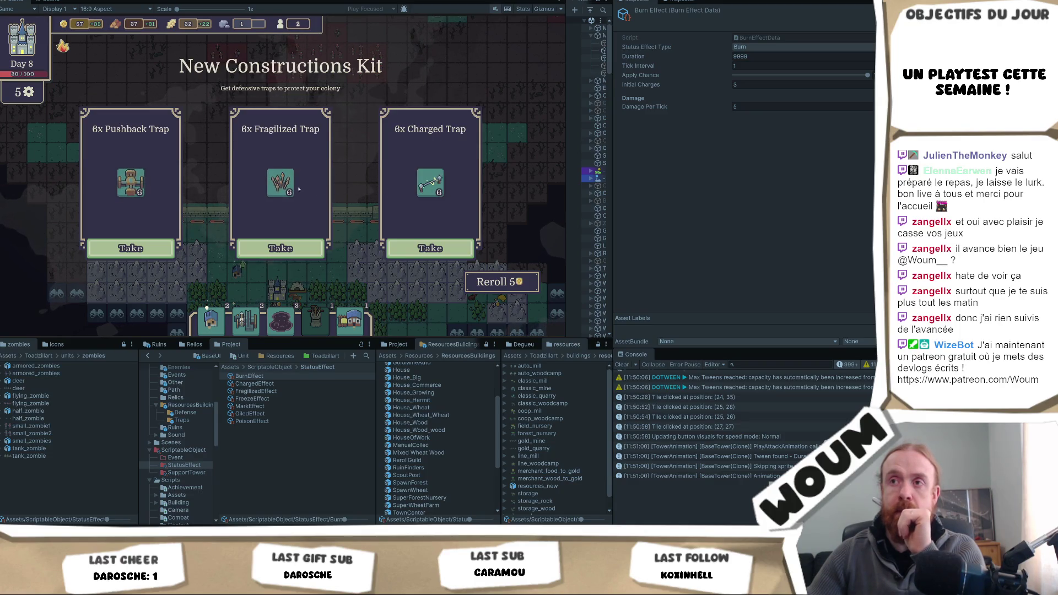
pyautogui.click(303, 249)
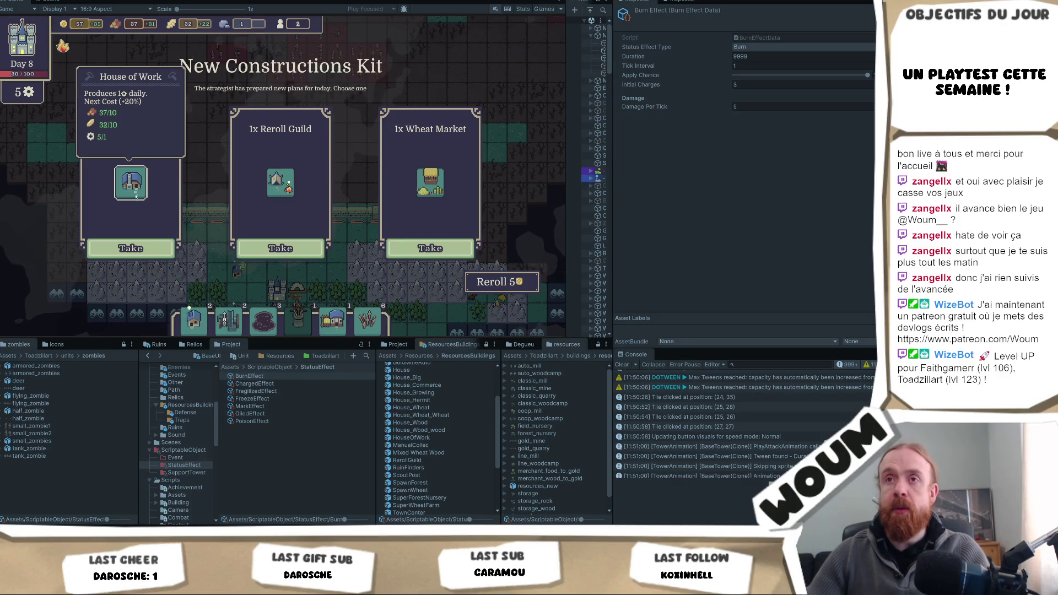
pyautogui.moveTo(432, 190)
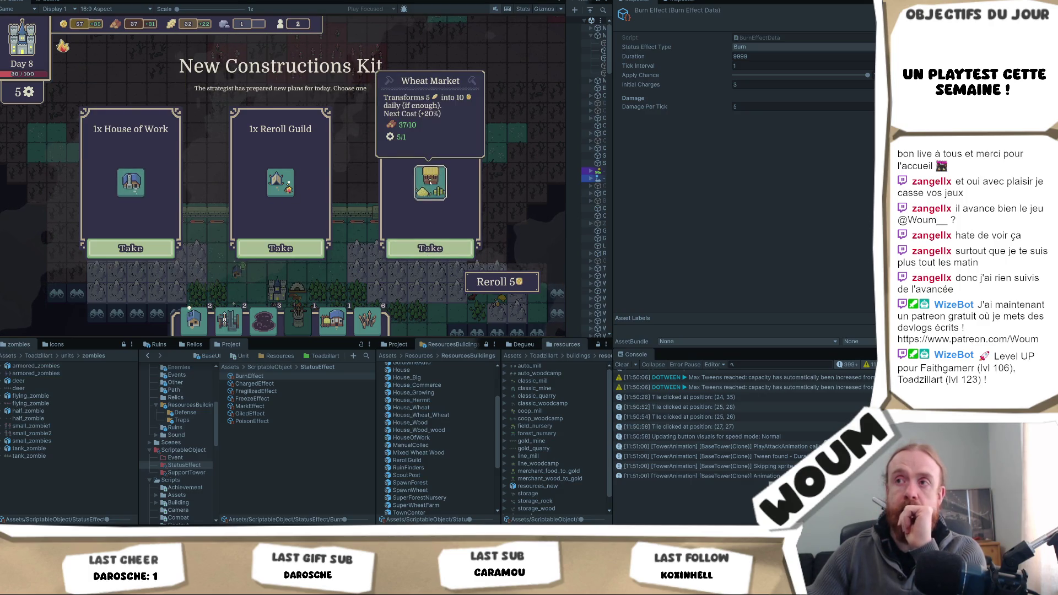
pyautogui.click(432, 251)
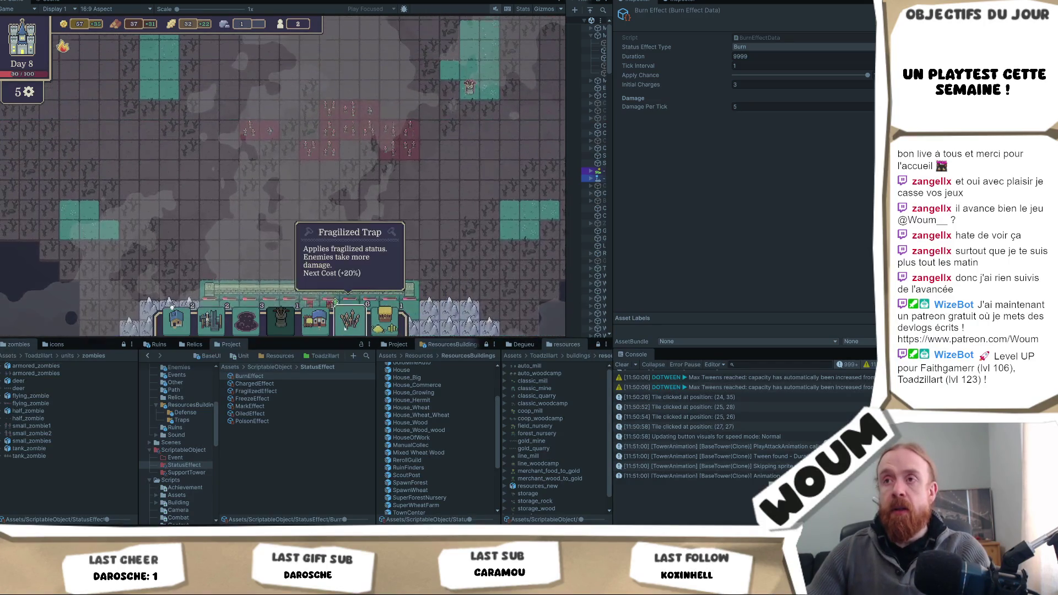
# Step: Place two Fragilized Traps on map tiles
pyautogui.click(344, 326)
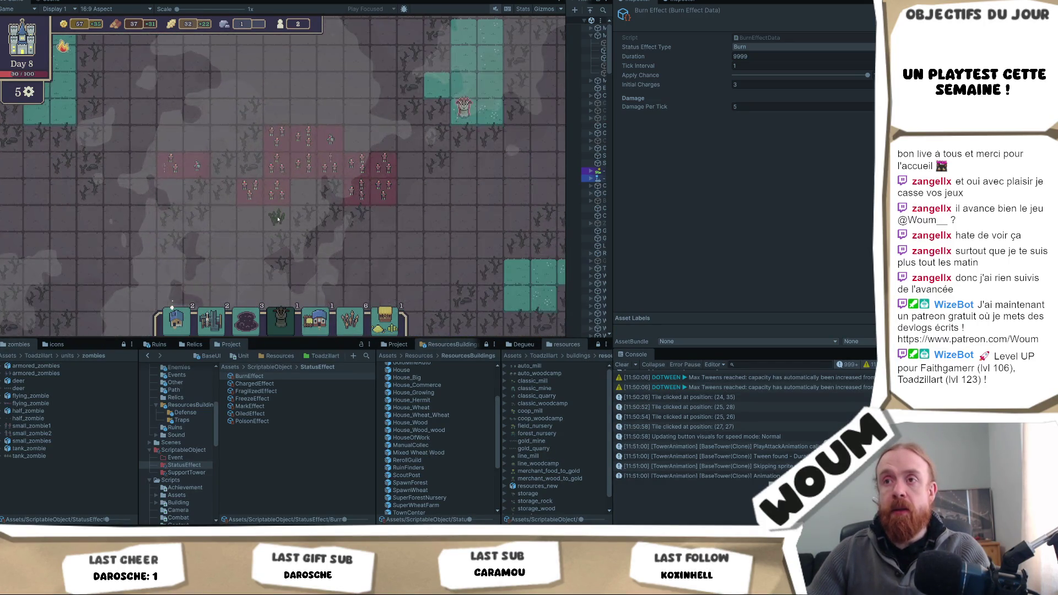
pyautogui.click(247, 155)
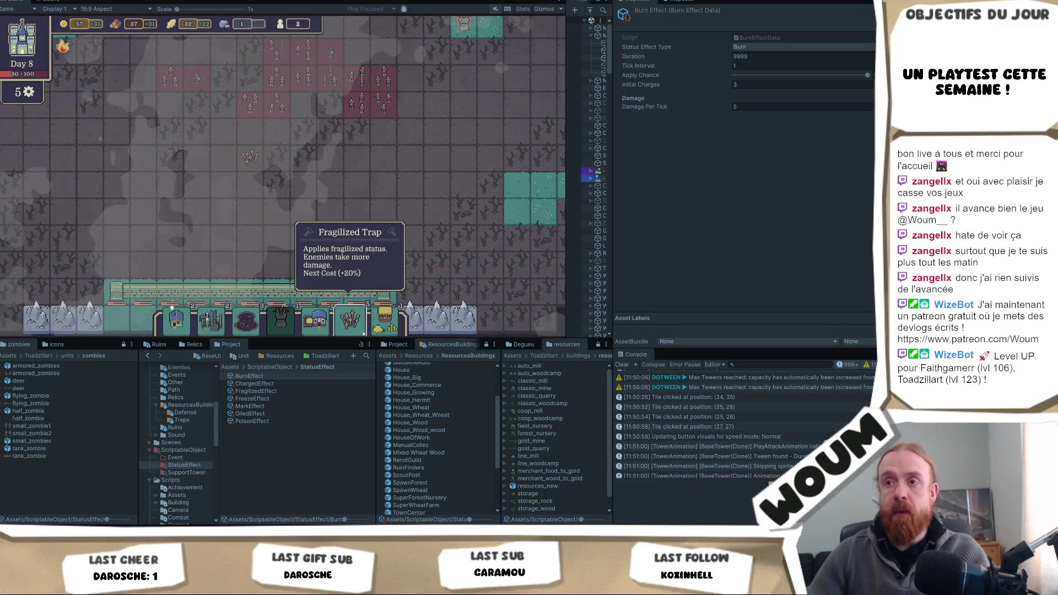
pyautogui.click(381, 158)
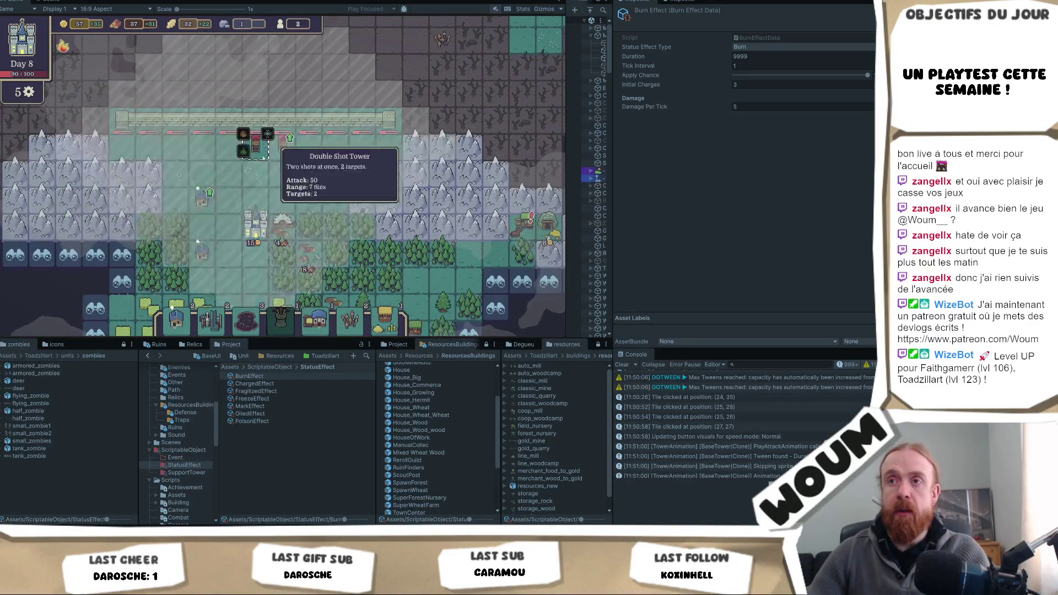
# Step: Pan the map toward the caravan and open the Gypsy Caravan event
pyautogui.moveTo(270, 134)
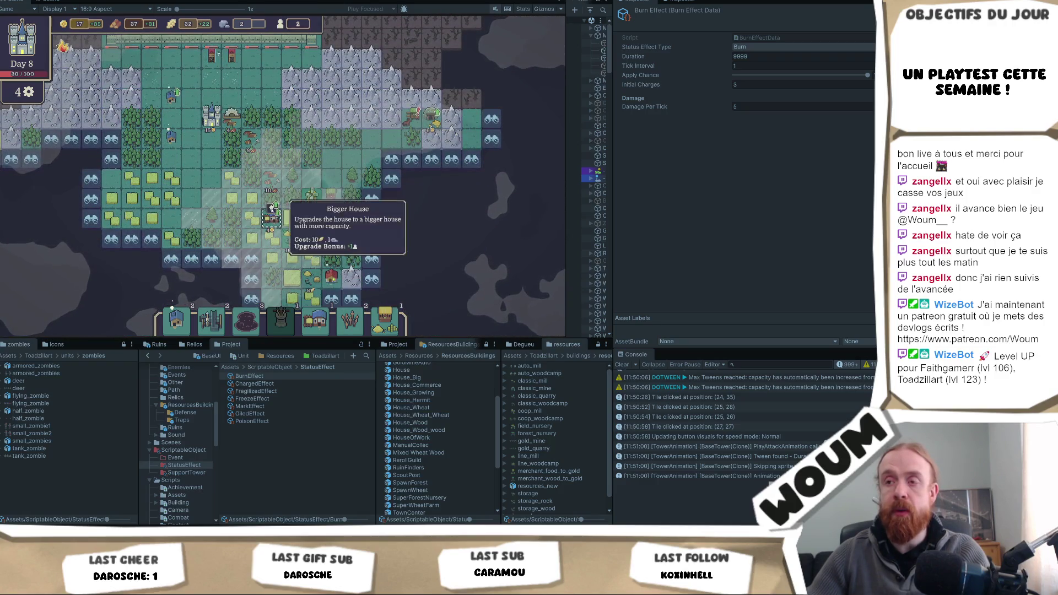
pyautogui.moveTo(271, 207); pyautogui.dragTo(271, 155)
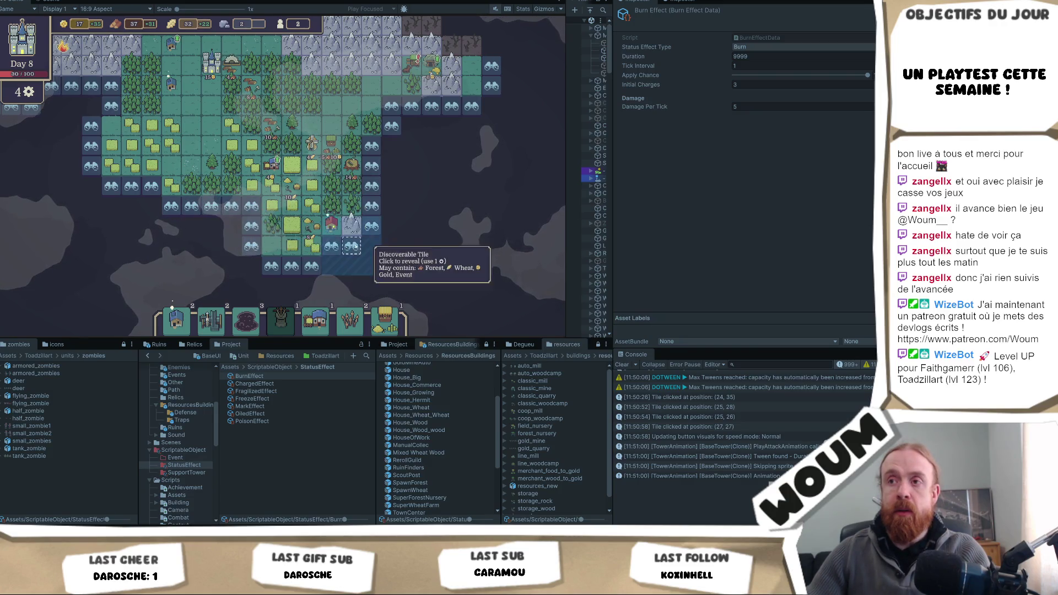
pyautogui.click(422, 74)
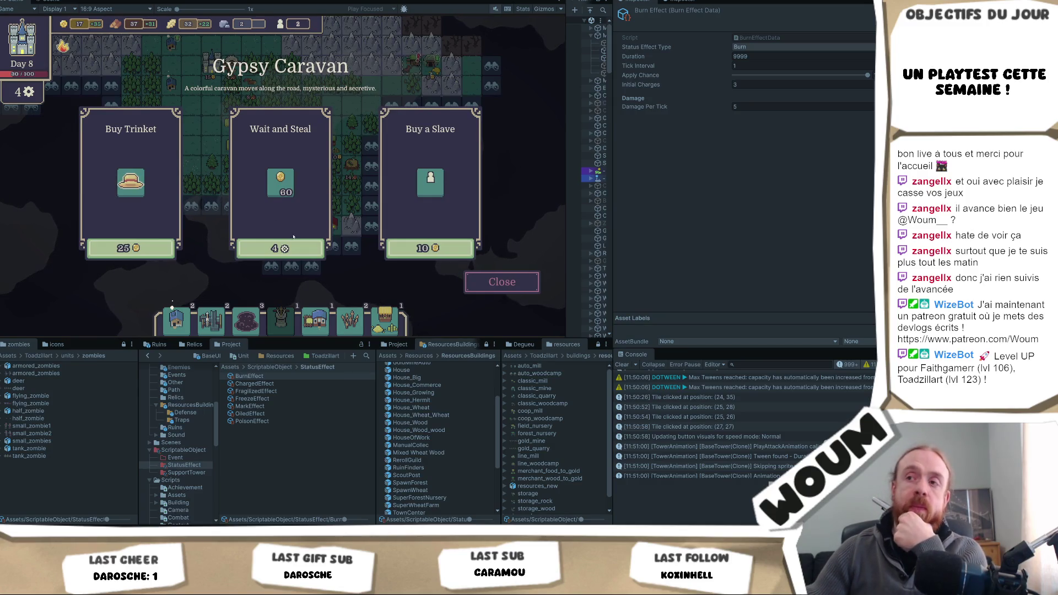
# Step: Take the caravan's Wait and Steal reward and build a Double Shot Tower on a tile
pyautogui.click(299, 251)
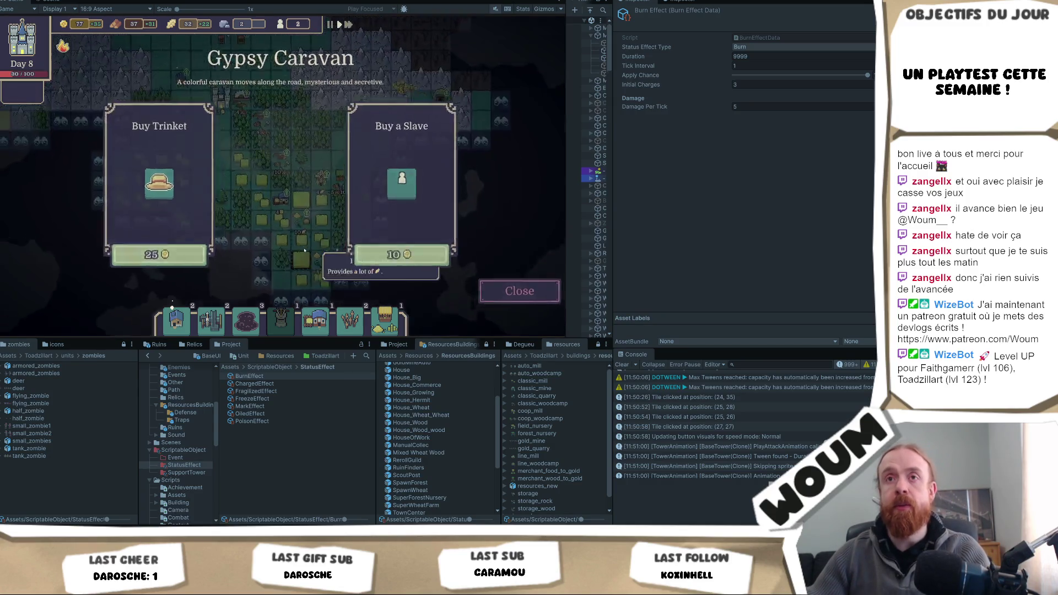
pyautogui.moveTo(306, 223); pyautogui.dragTo(307, 267)
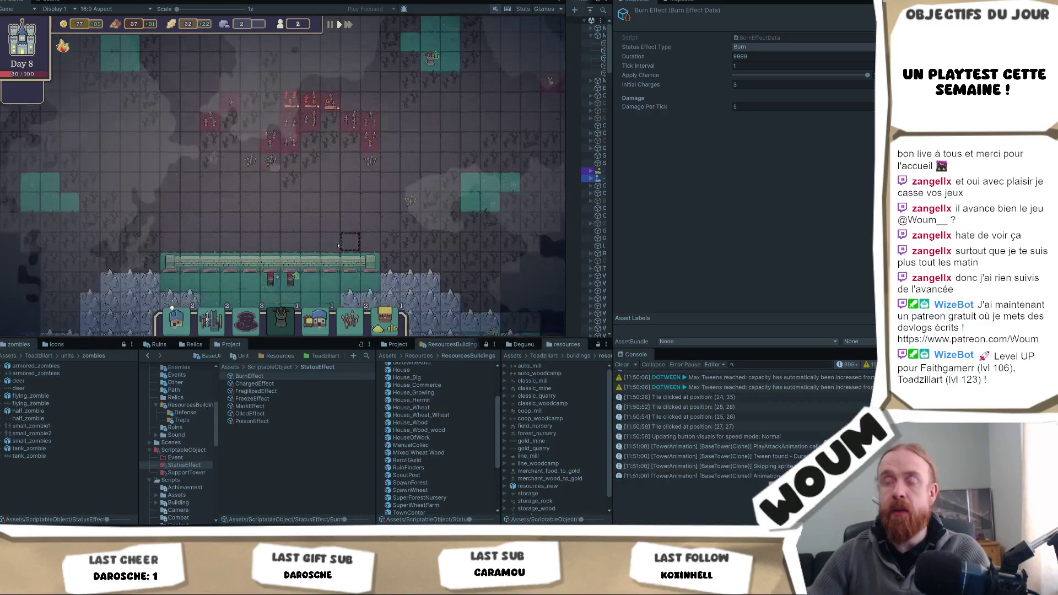
pyautogui.click(290, 264)
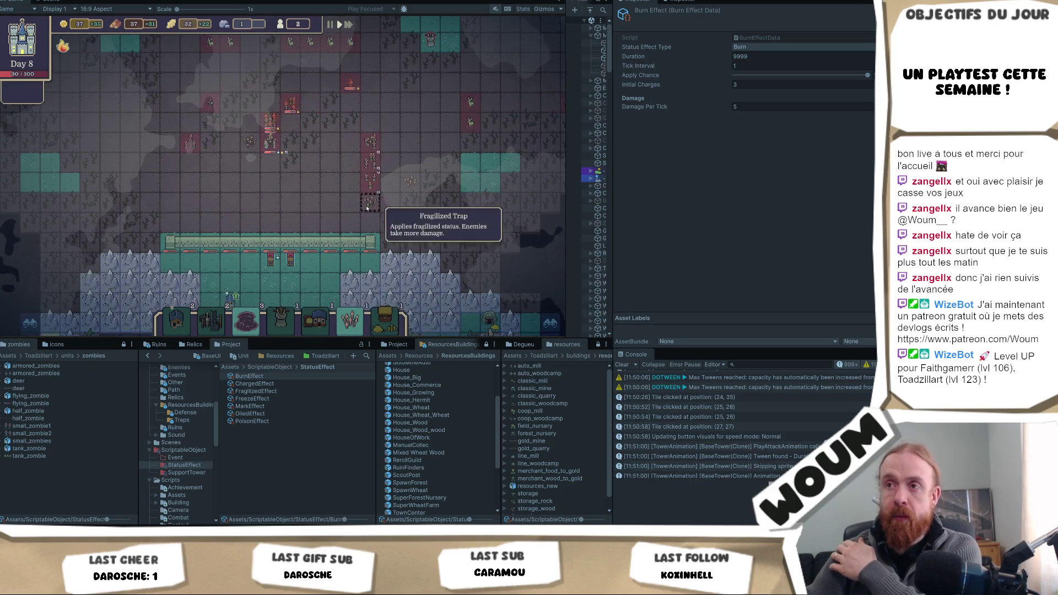
# Step: Pick up another trap and pan the map down to the bottom wall
pyautogui.click(355, 317)
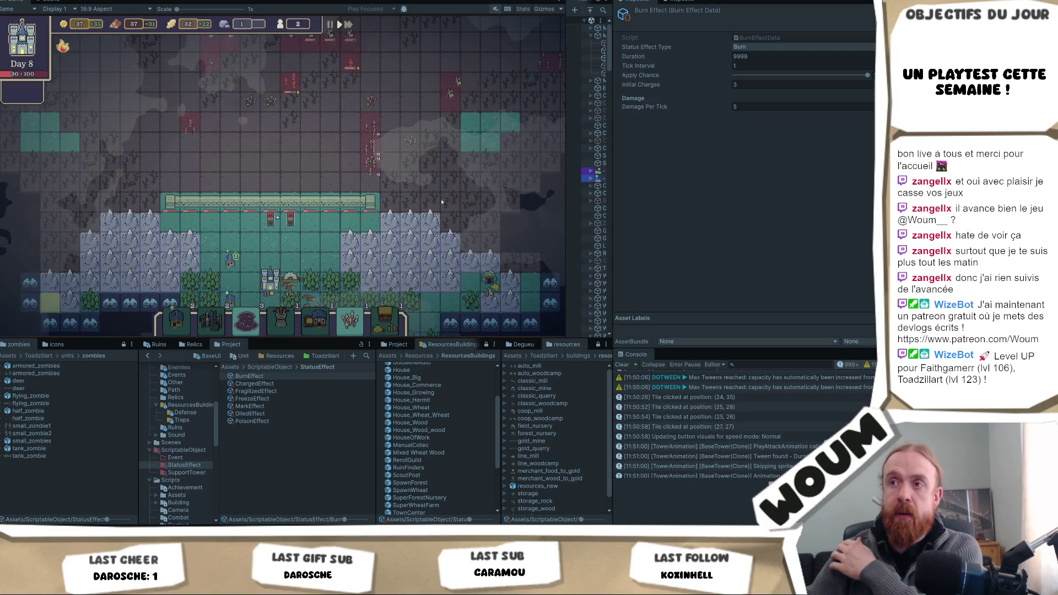
pyautogui.scroll(3, 441, 207)
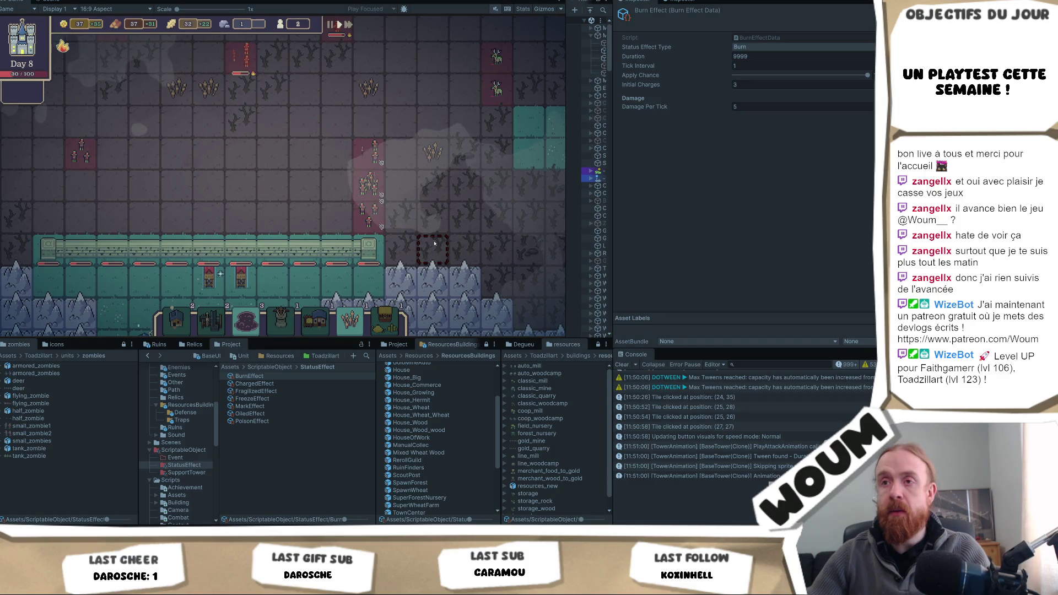
pyautogui.scroll(-2, 435, 243)
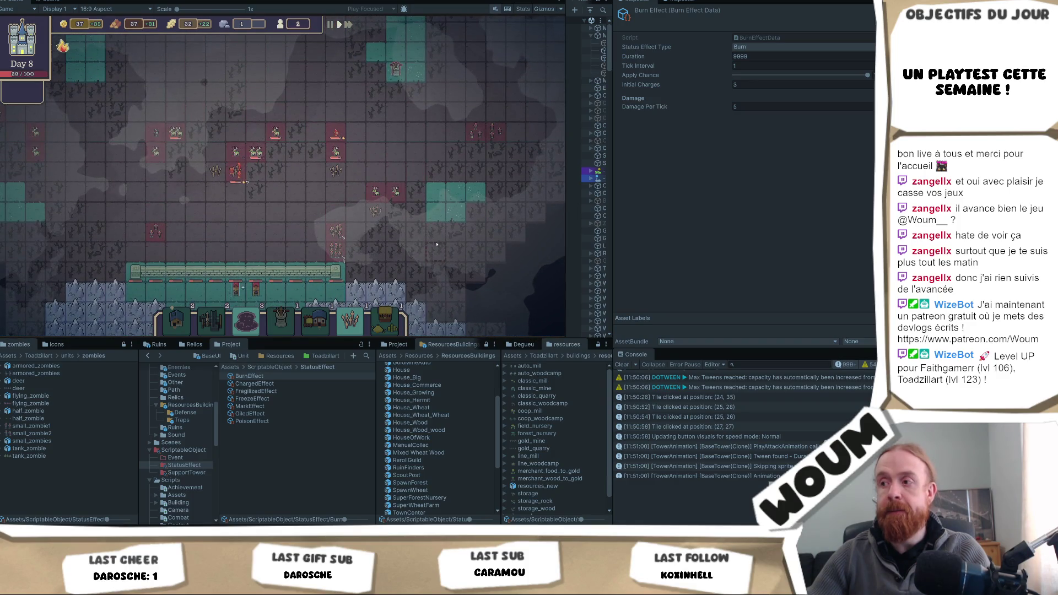
pyautogui.press('w')
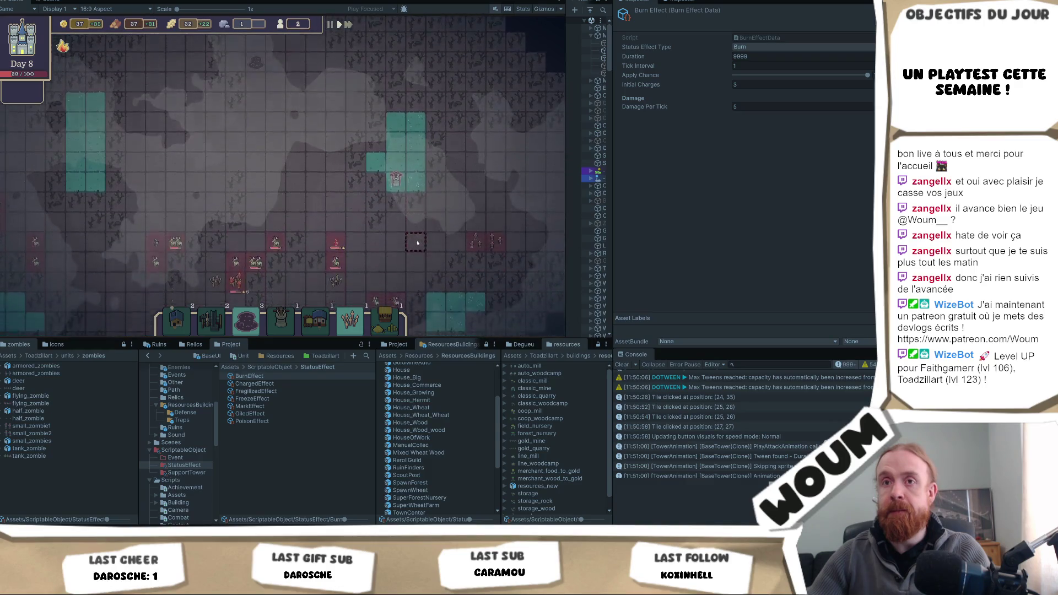
pyautogui.press('s')
pyautogui.press('a')
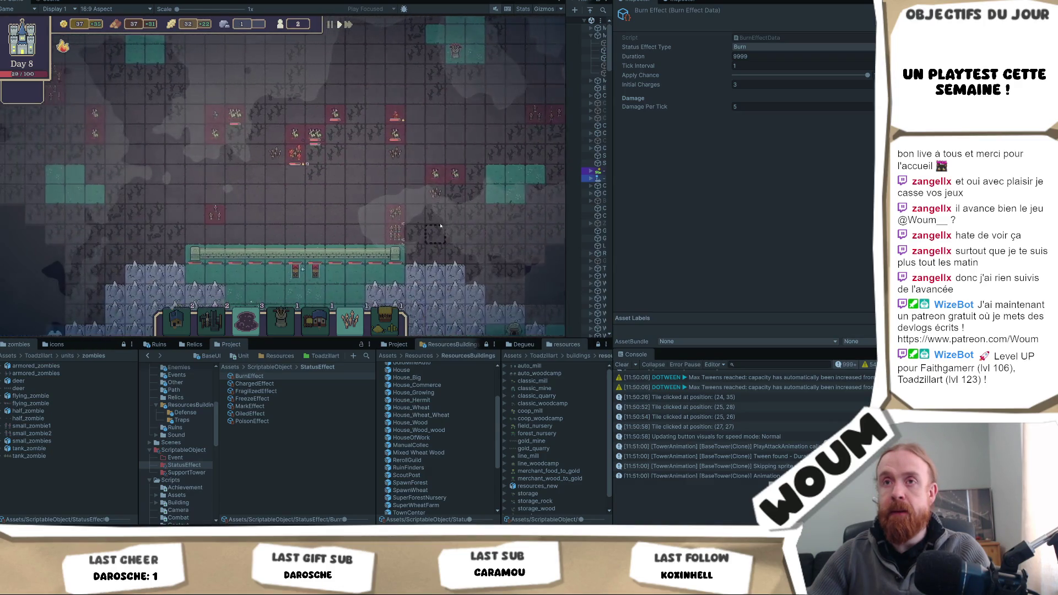
# Step: Clear the Console log and select a map tile near the enemies
pyautogui.click(622, 365)
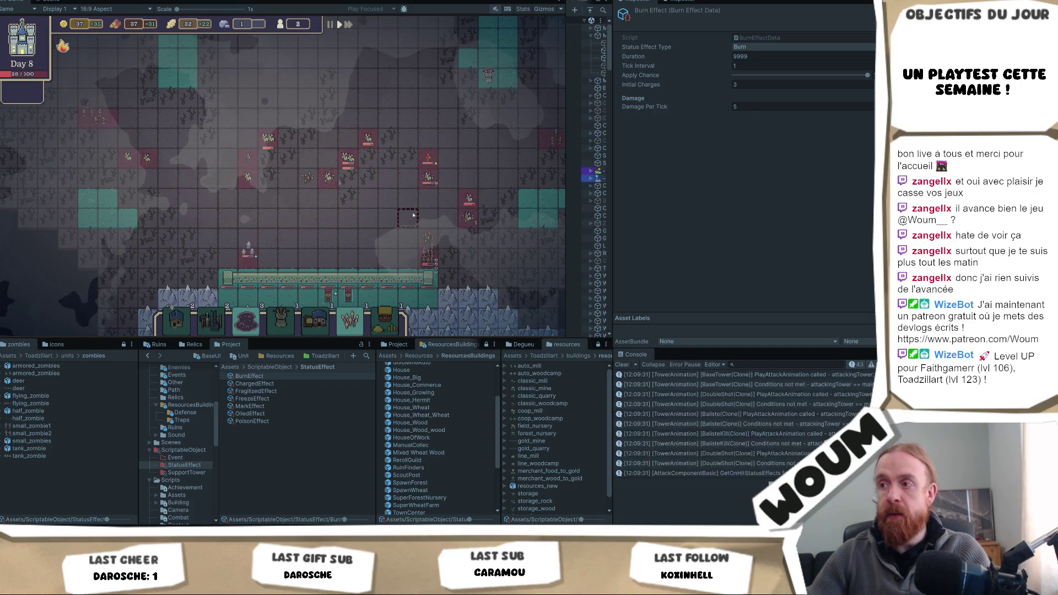
pyautogui.scroll(2, 399, 271)
pyautogui.scroll(5, 782, 386)
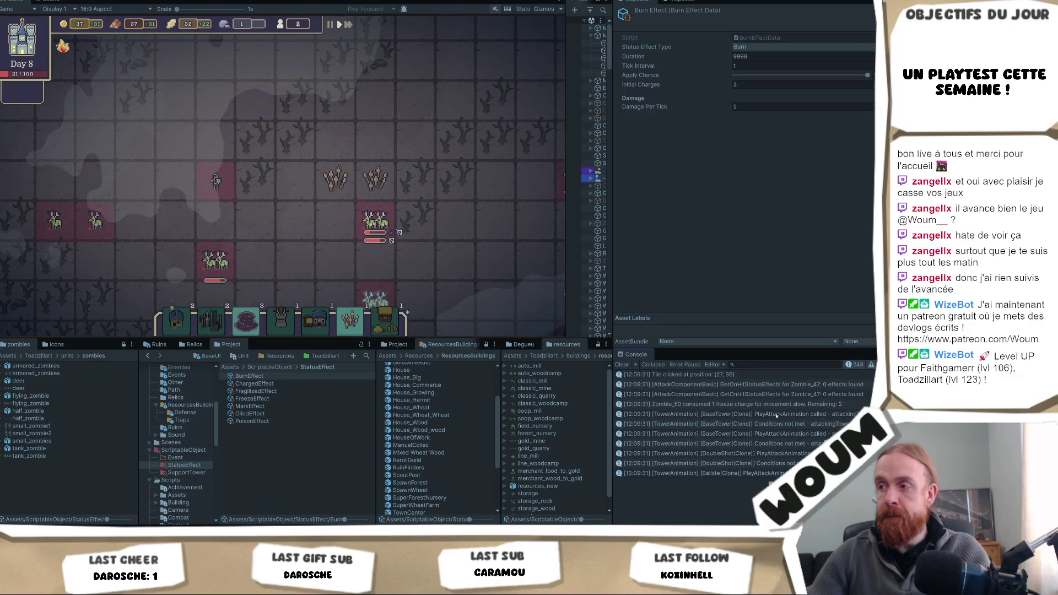
pyautogui.scroll(-2, 467, 239)
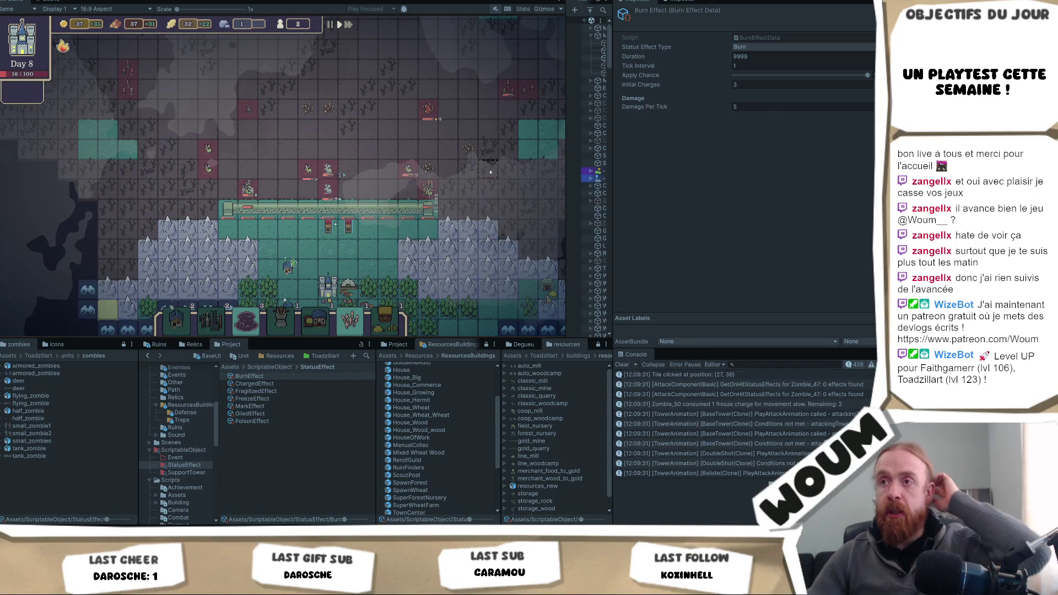
pyautogui.click(483, 153)
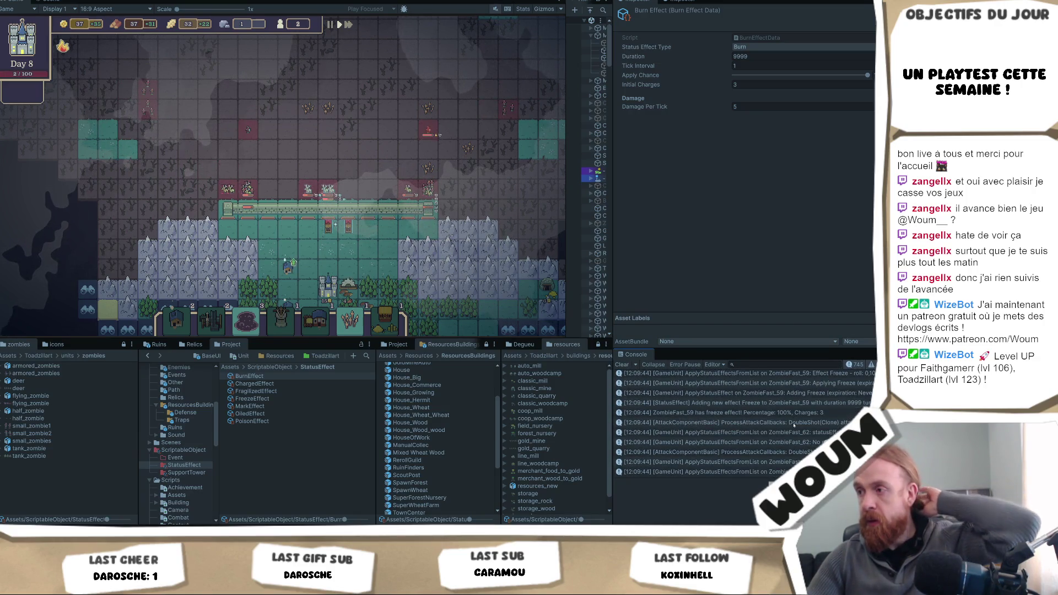
pyautogui.scroll(5, 804, 408)
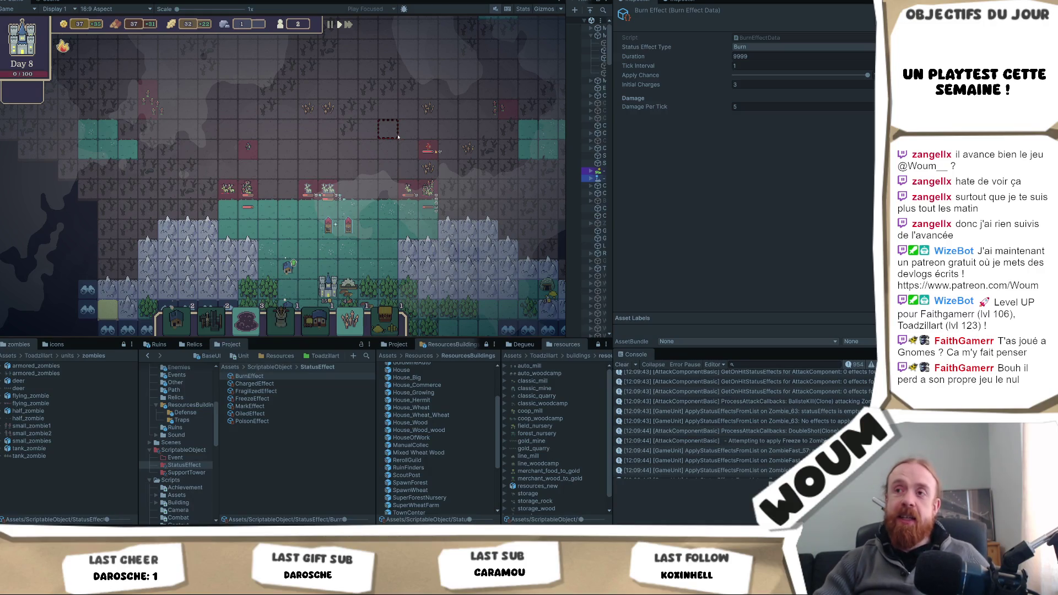
# Step: Stop the playtest and switch to WaveController.cs in Visual Studio
pyautogui.moveTo(418, 213)
pyautogui.moveTo(333, 103)
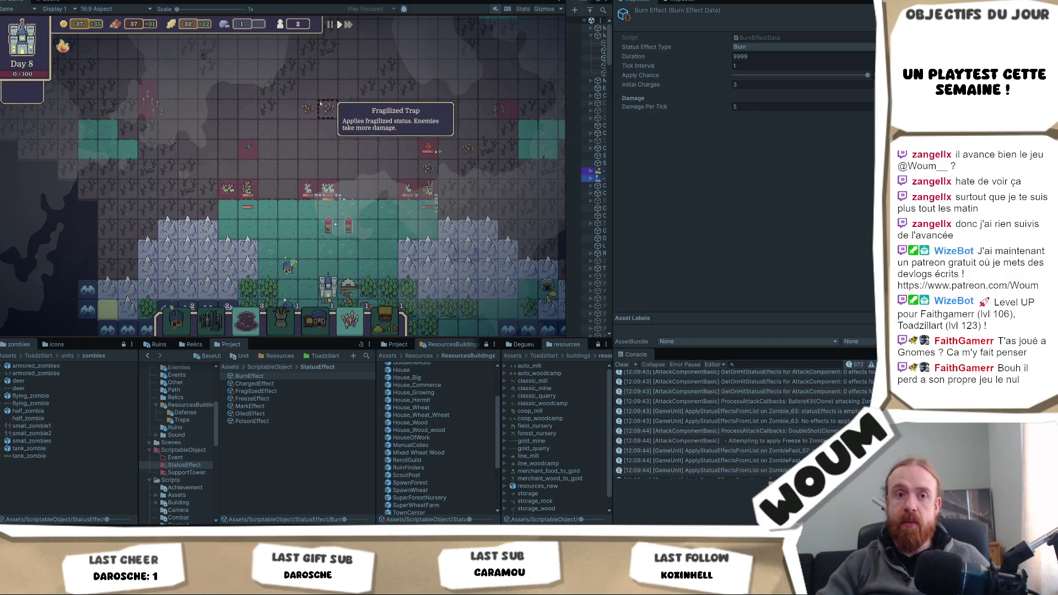
pyautogui.moveTo(430, 191)
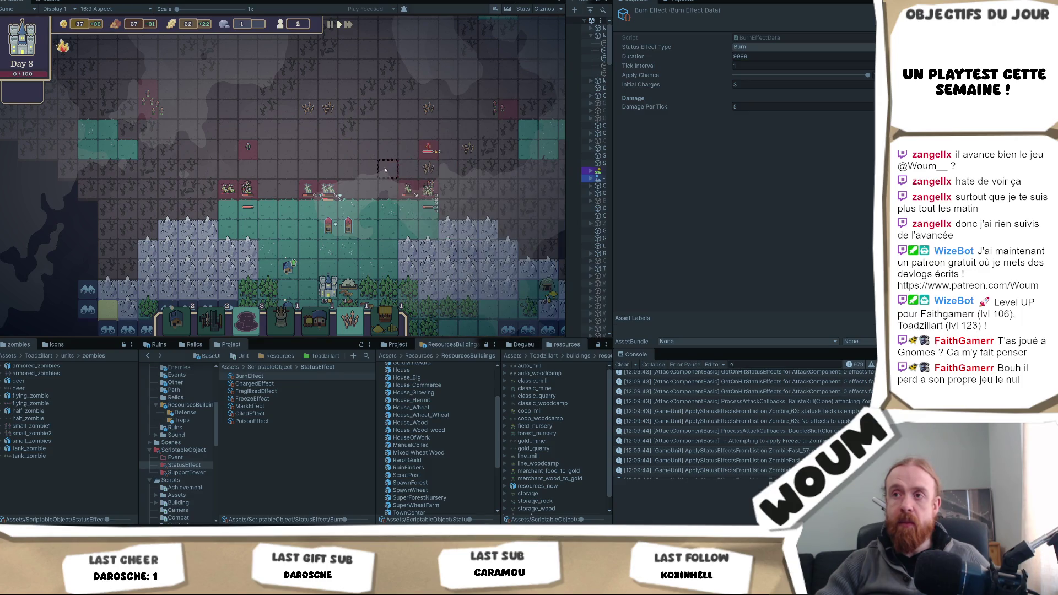
pyautogui.moveTo(466, 151)
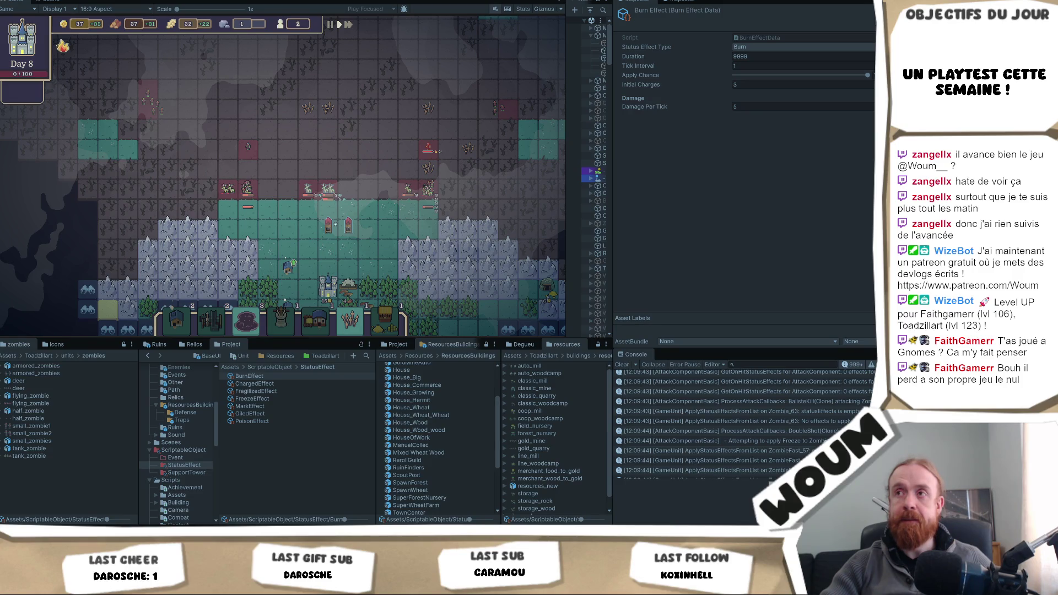
pyautogui.hotkey('ctrl', 'p')
pyautogui.hotkey('alt', 'Tab')
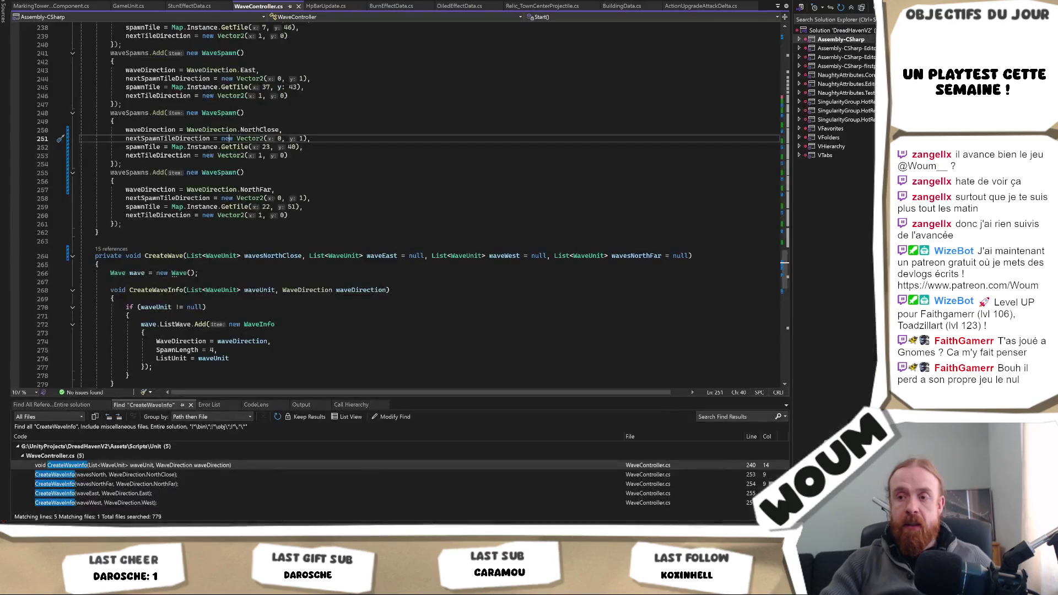
pyautogui.hotkey('alt', 'Tab')
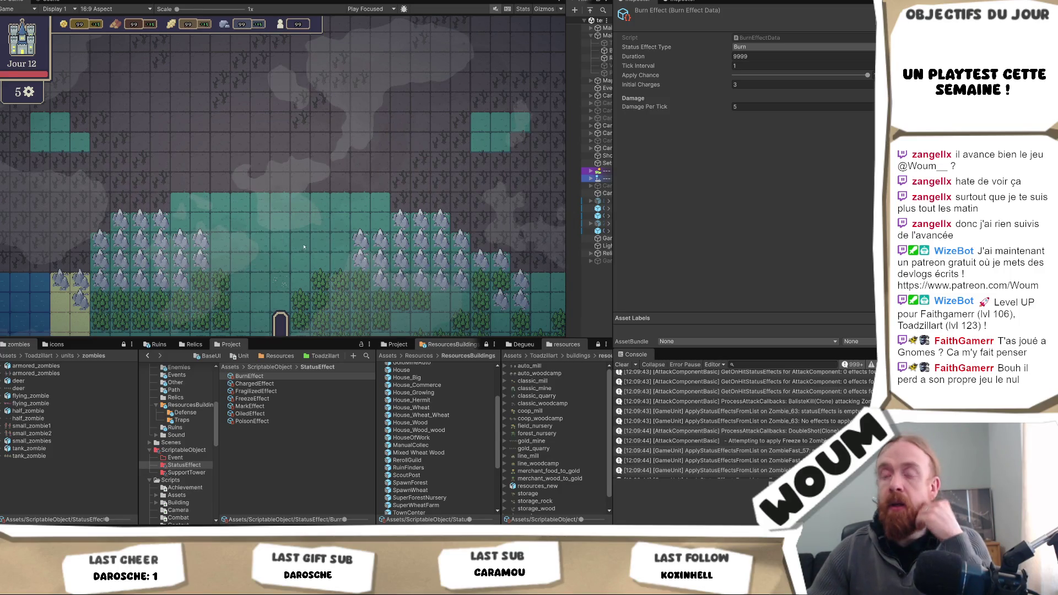
pyautogui.hotkey('alt', 'Tab')
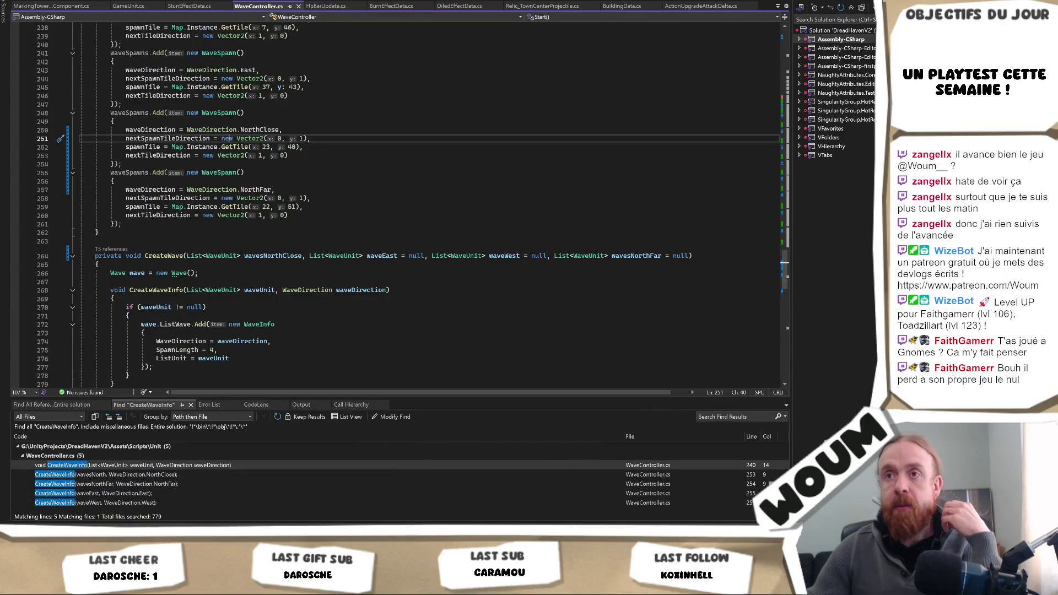